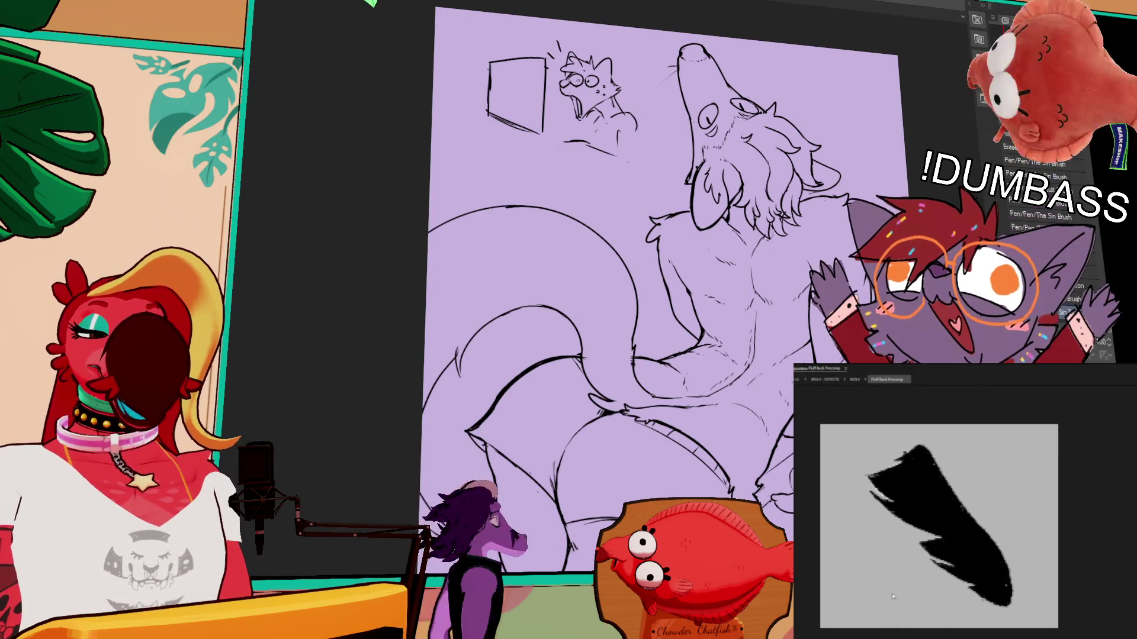
Step: Switch the side preview from the fluff precomp to the full WOLF composition
click(855, 380)
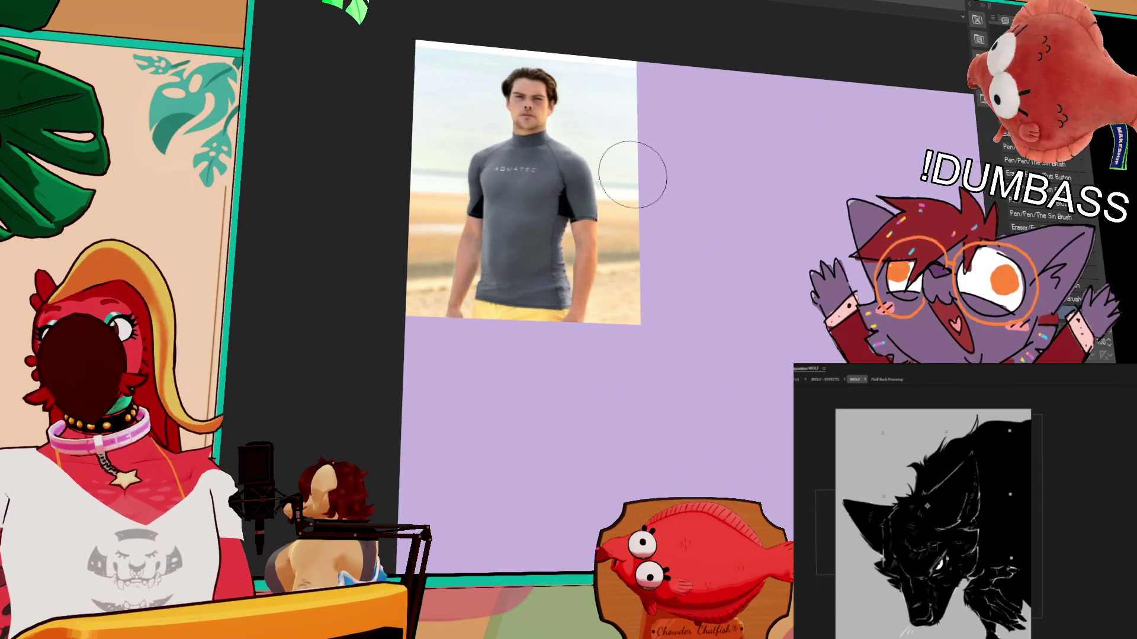
Step: Show Fluff Back Precomp in the preview and warp the man's face with Liquify
scroll(629, 248, up, 3)
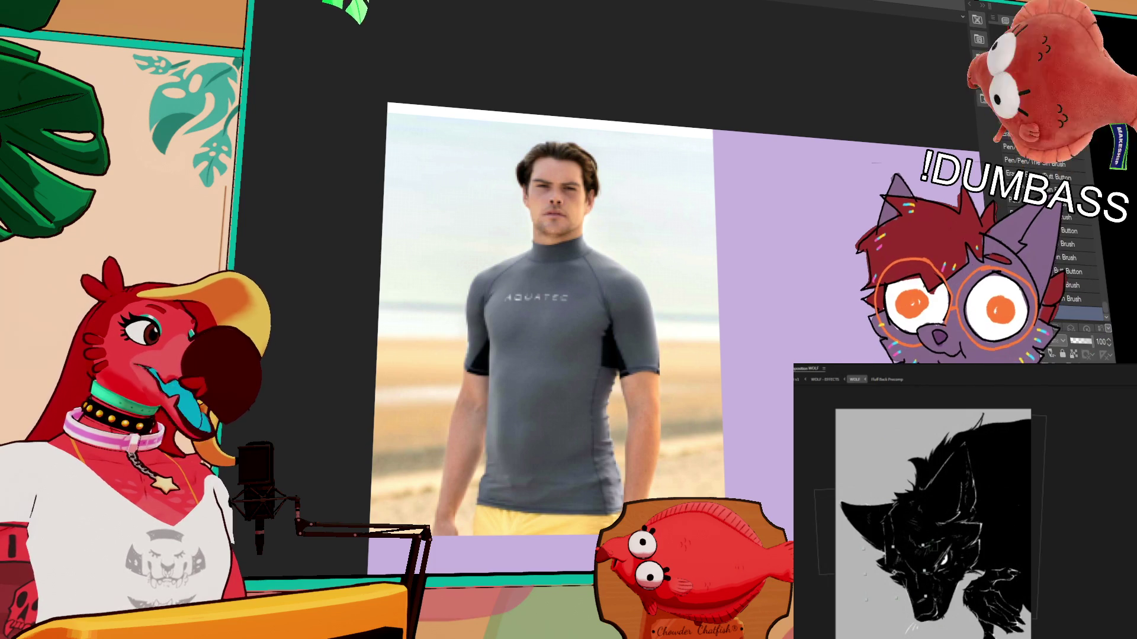
click(886, 379)
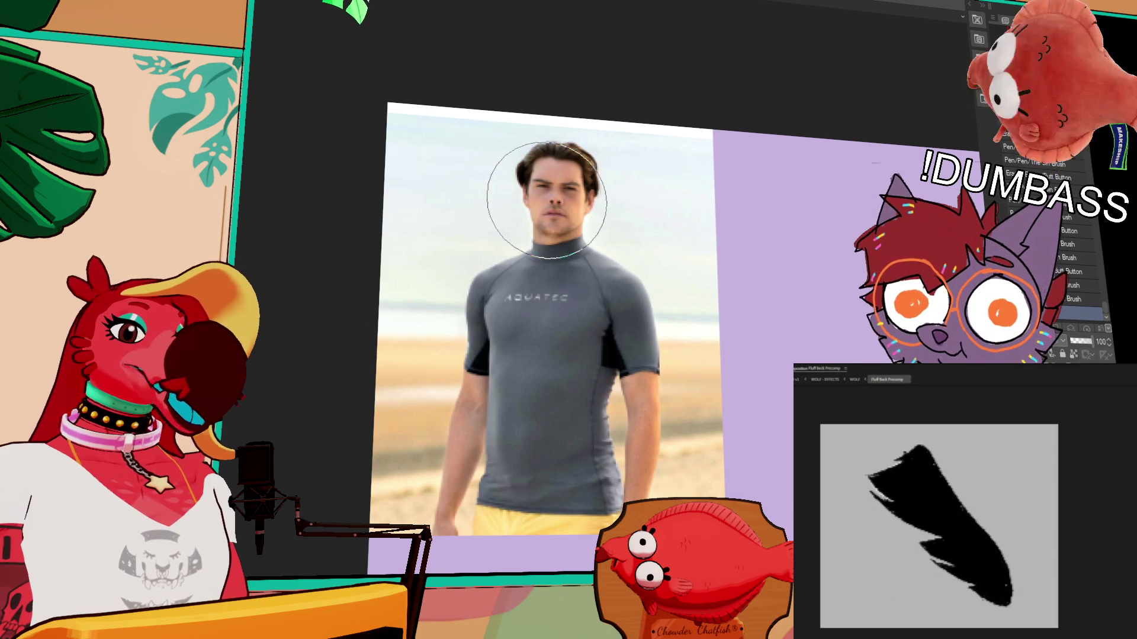
drag(555, 196, 557, 200)
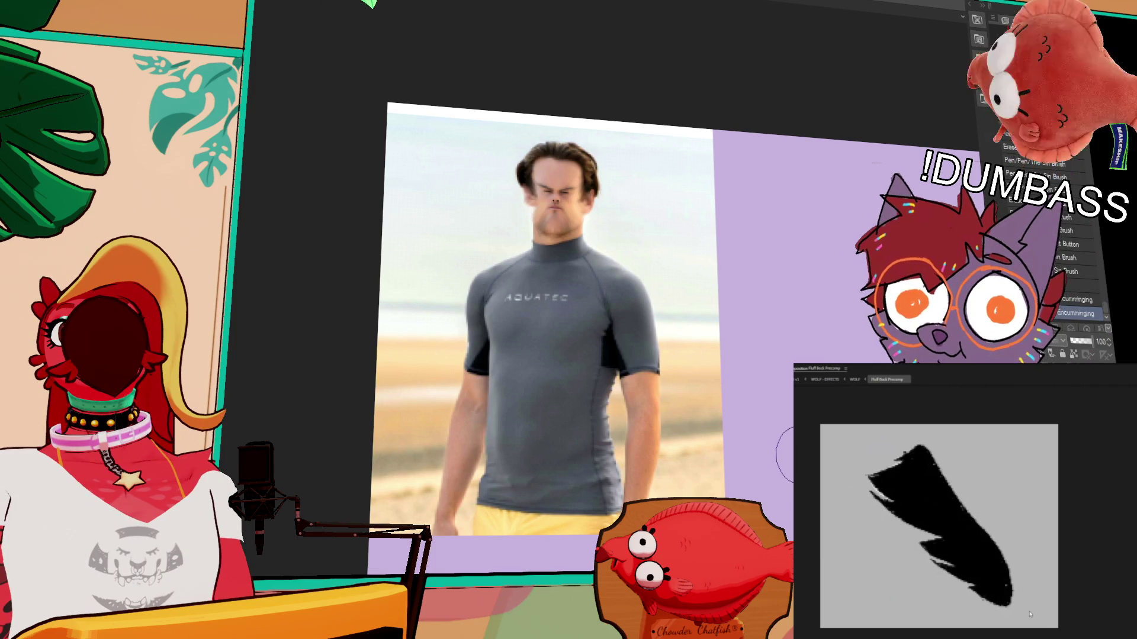
scroll(796, 454, down, 2)
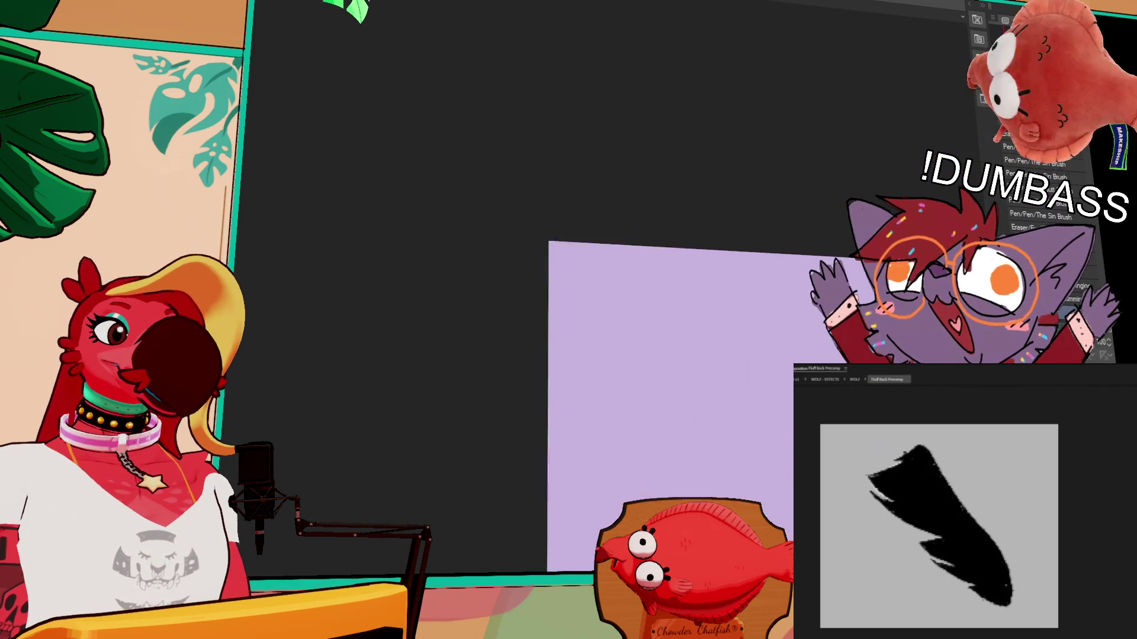
scroll(585, 300, up, 3)
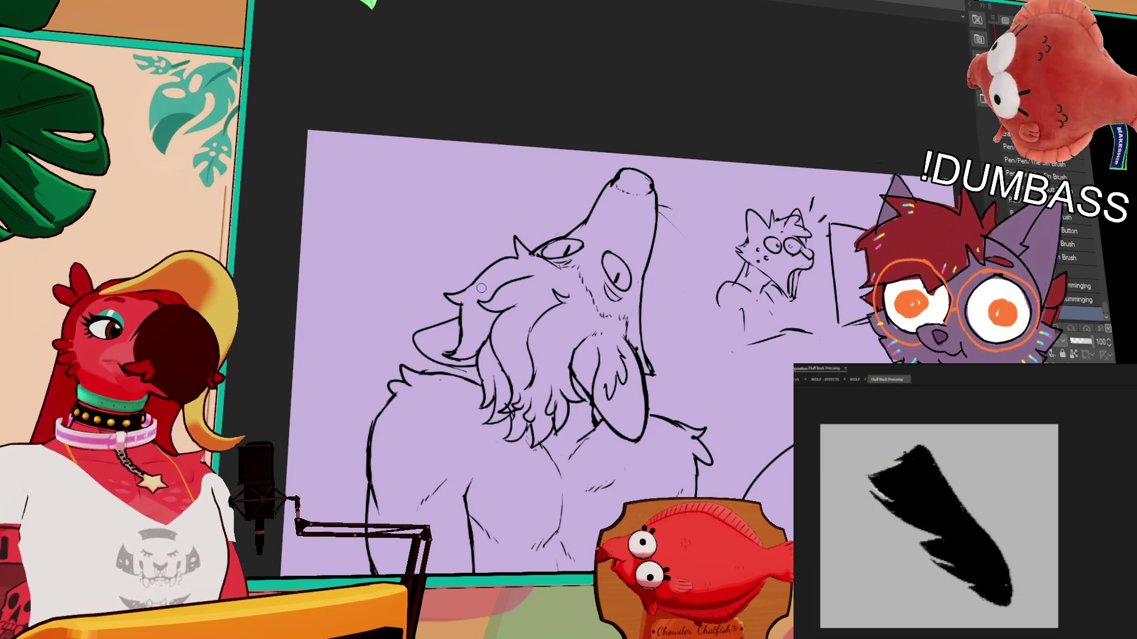
click(854, 381)
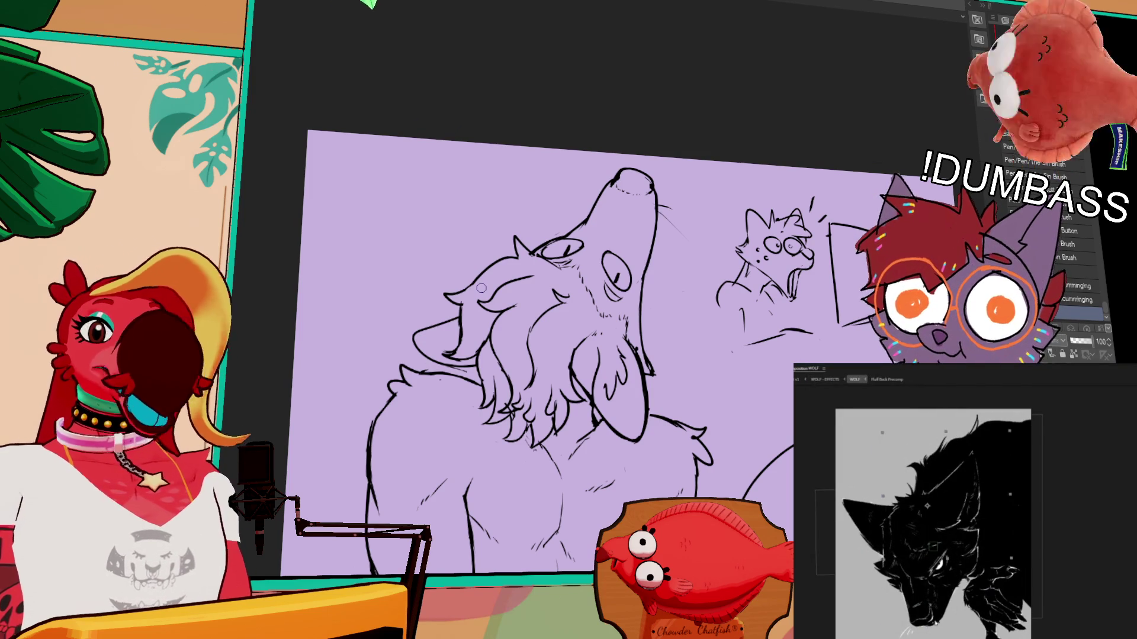
double_click(966, 554)
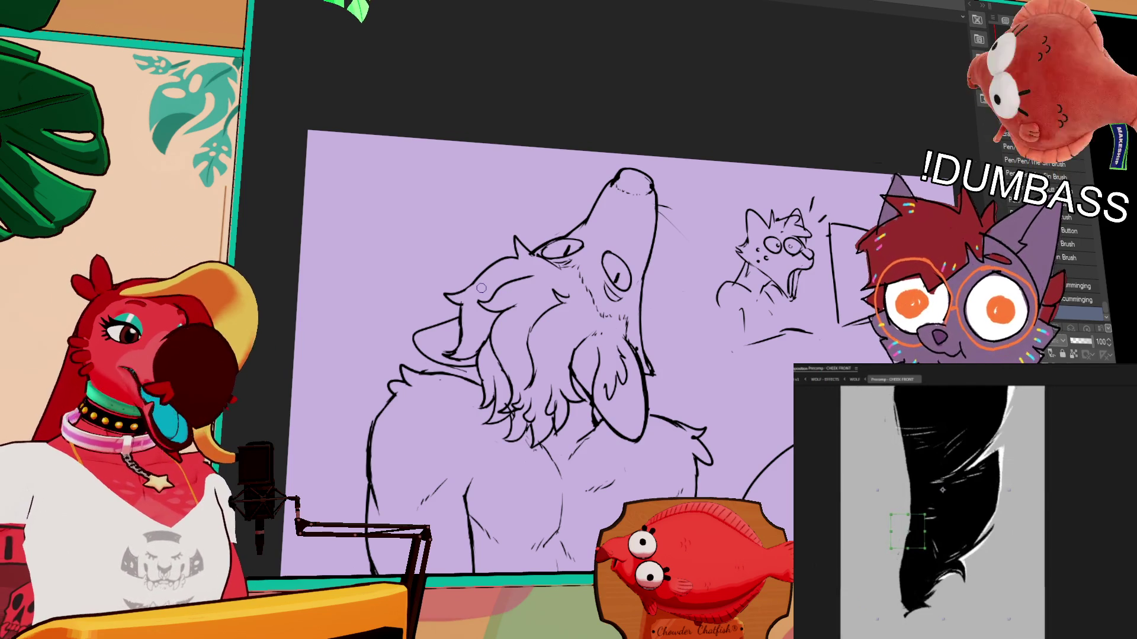
click(854, 380)
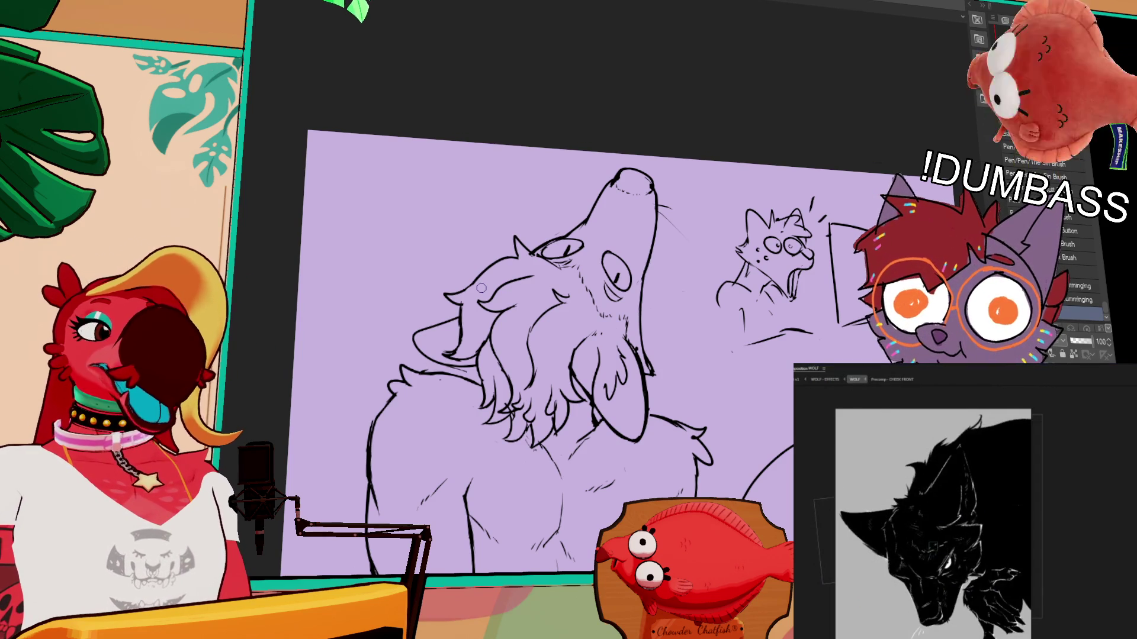
double_click(927, 506)
click(856, 380)
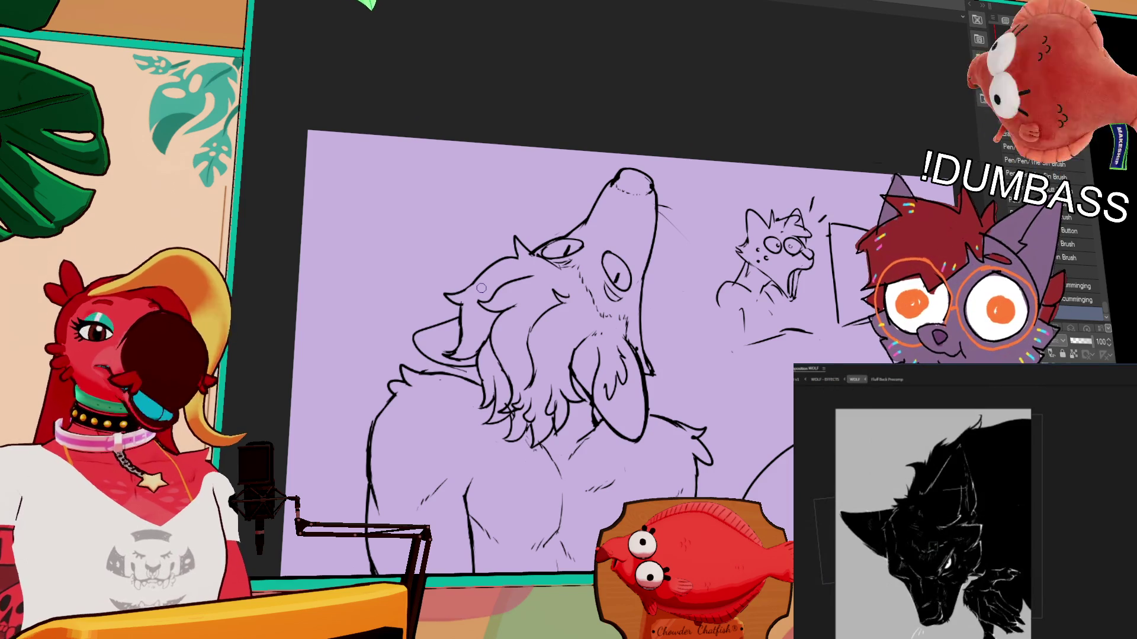
double_click(938, 498)
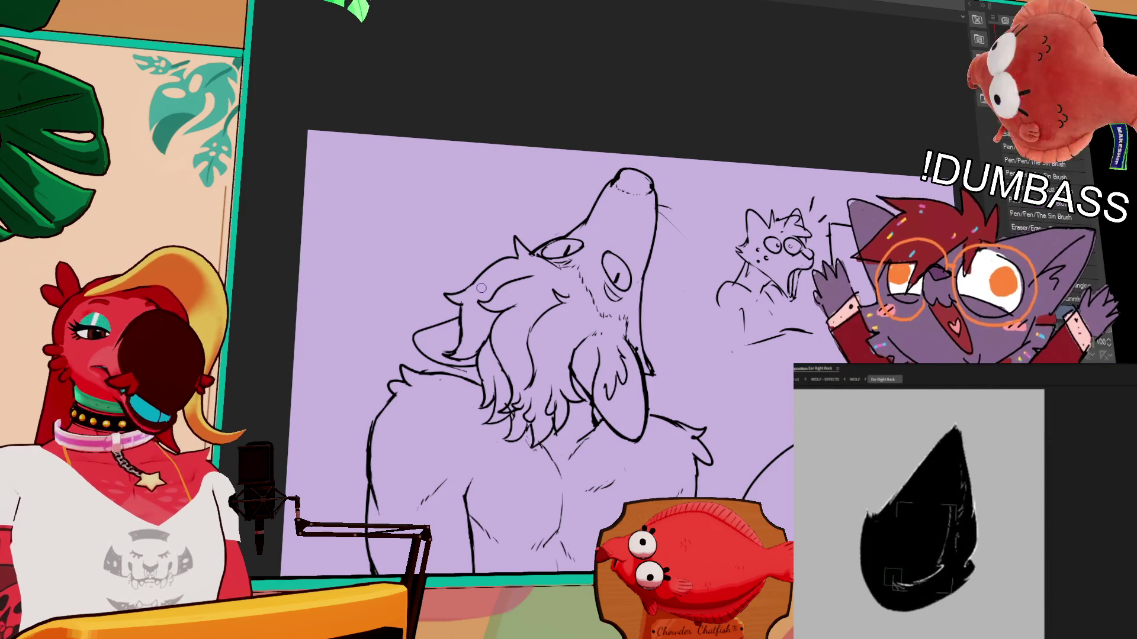
click(858, 381)
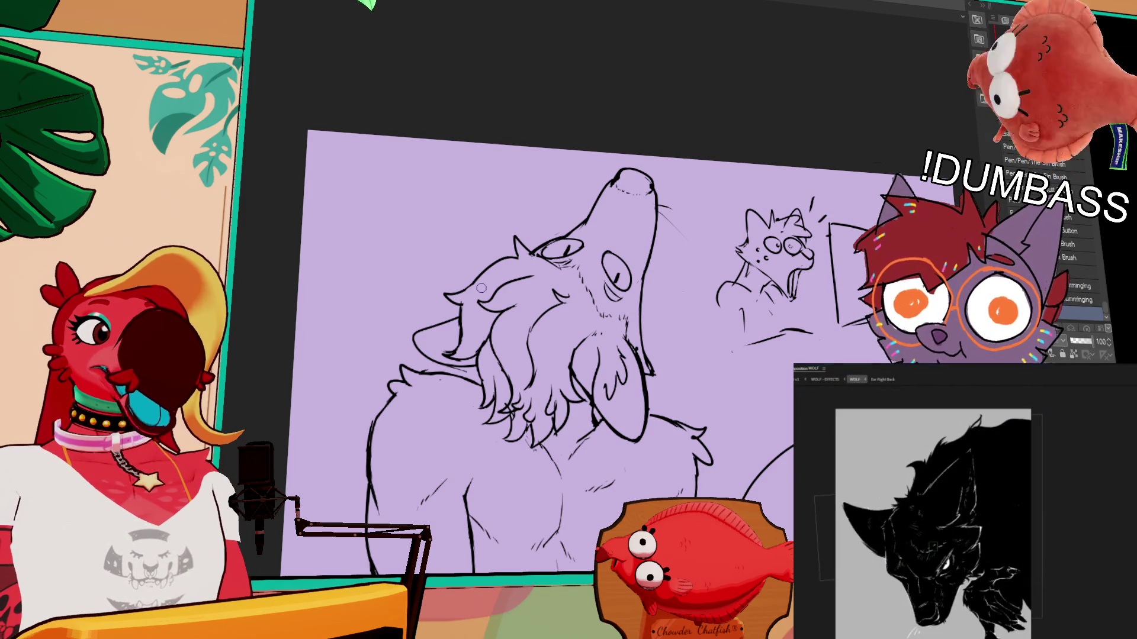
double_click(818, 503)
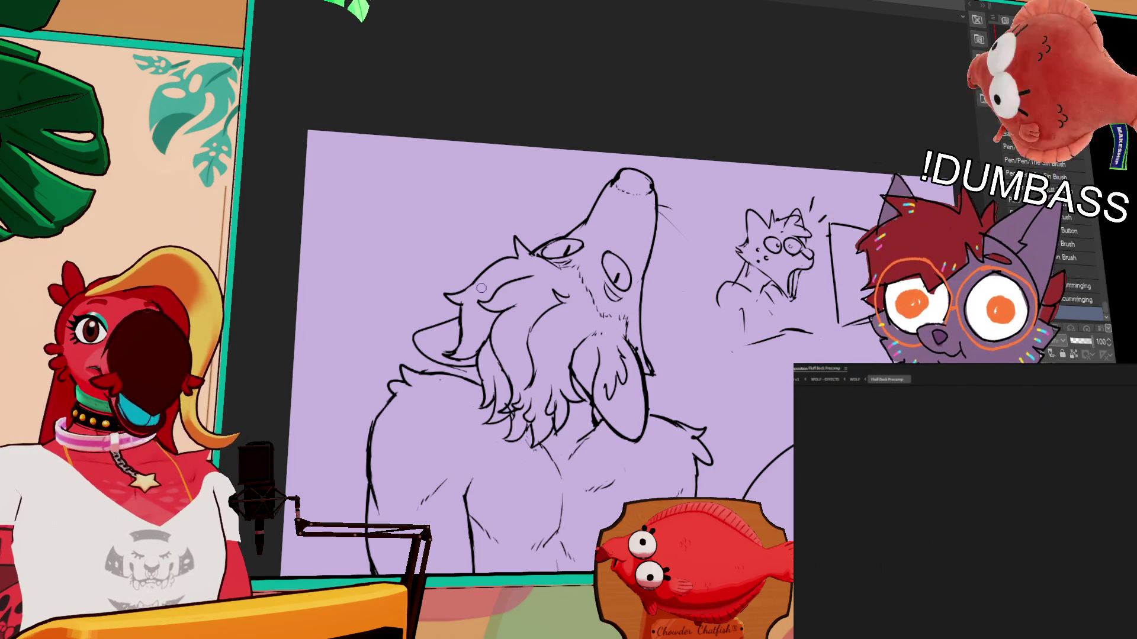
drag(634, 338, 666, 278)
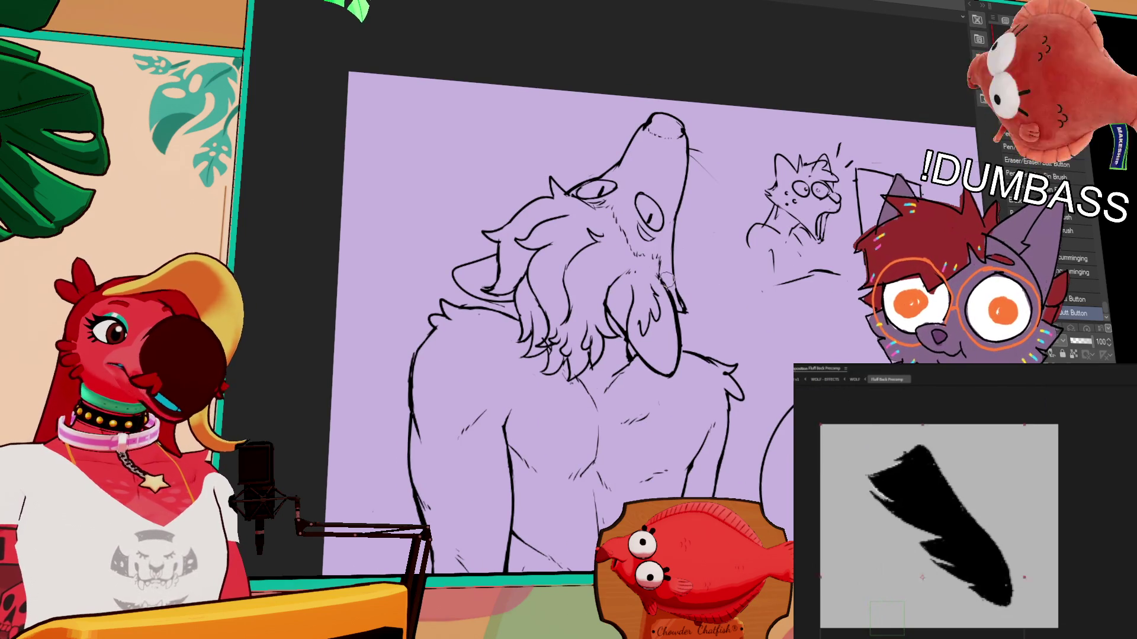
Step: Reposition and zoom the canvas view to check the pasted character reference
scroll(948, 532, down, 2)
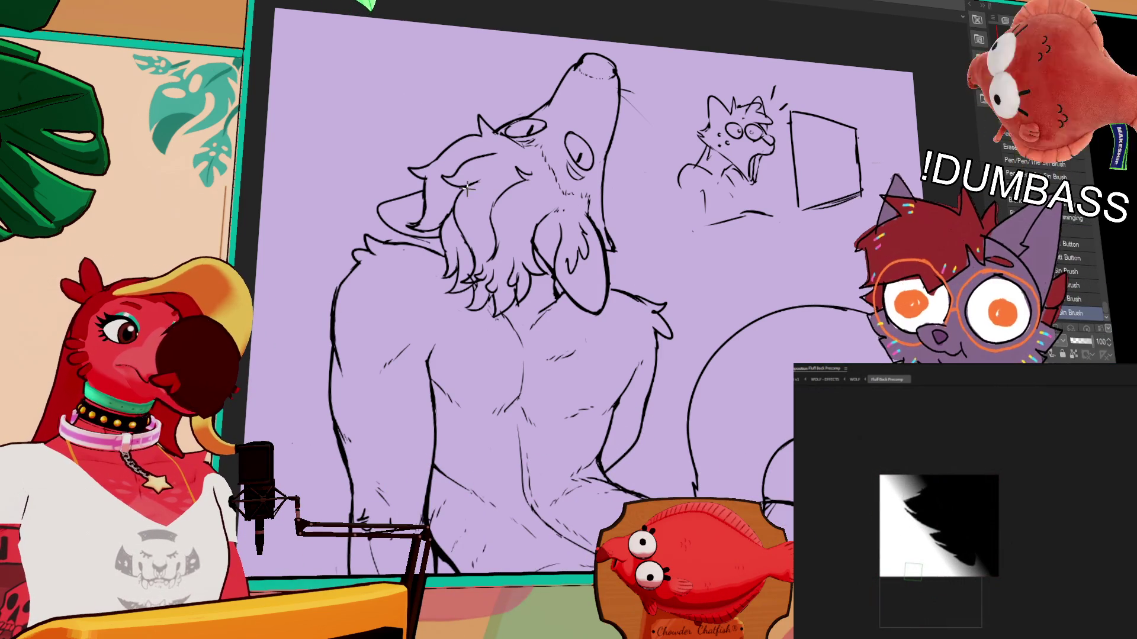
drag(650, 258, 637, 273)
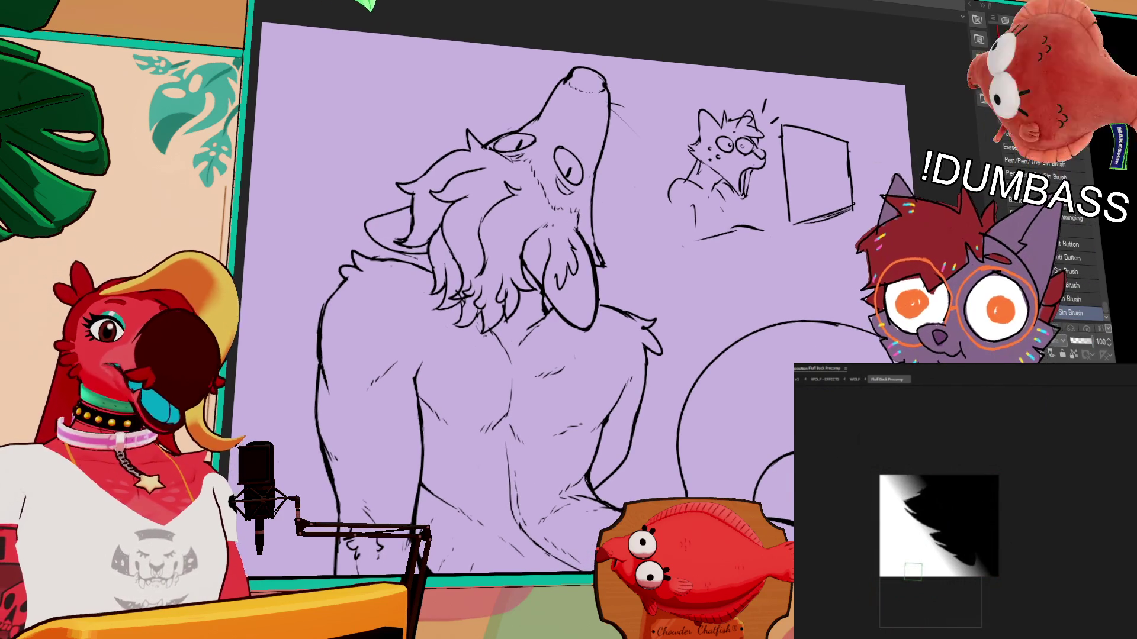
scroll(312, 79, up, 5)
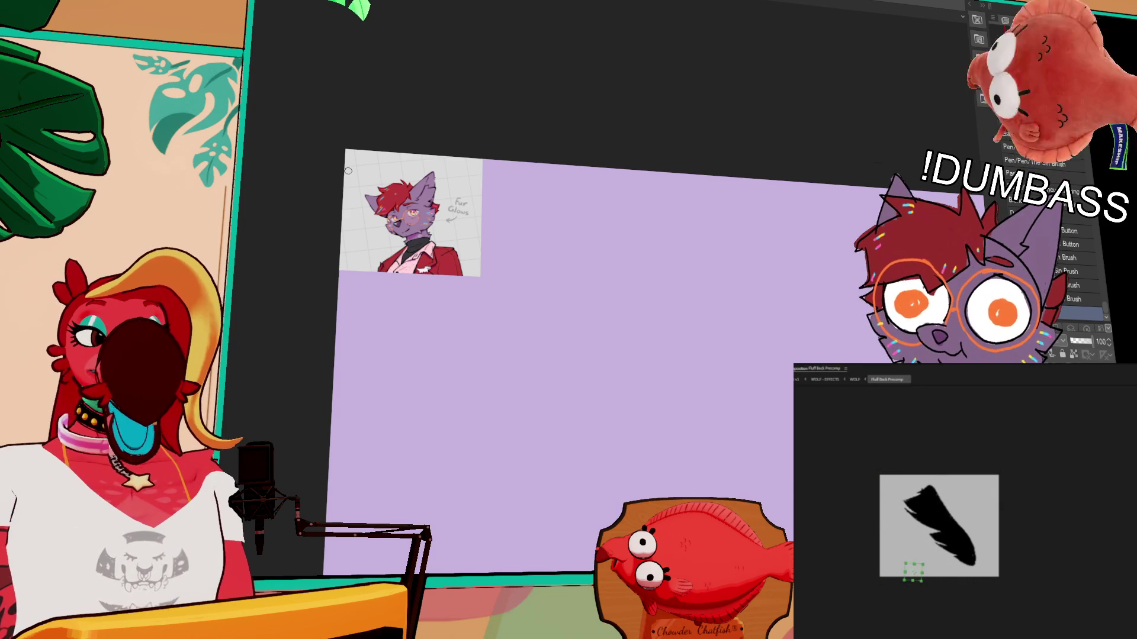
scroll(969, 558, up, 2)
mouse_move(906, 607)
mouse_down()
mouse_move(965, 528)
mouse_move(984, 507)
mouse_move(998, 512)
mouse_move(981, 517)
mouse_up()
click(982, 514)
scroll(972, 536, down, 2)
scroll(972, 536, up, 3)
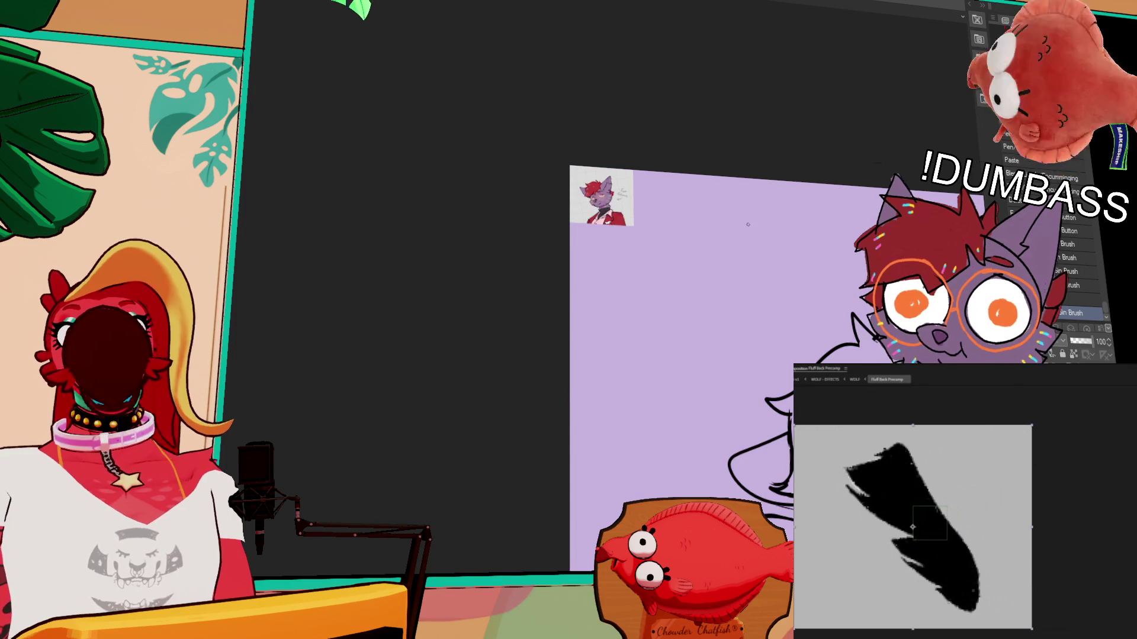
scroll(507, 242, down, 2)
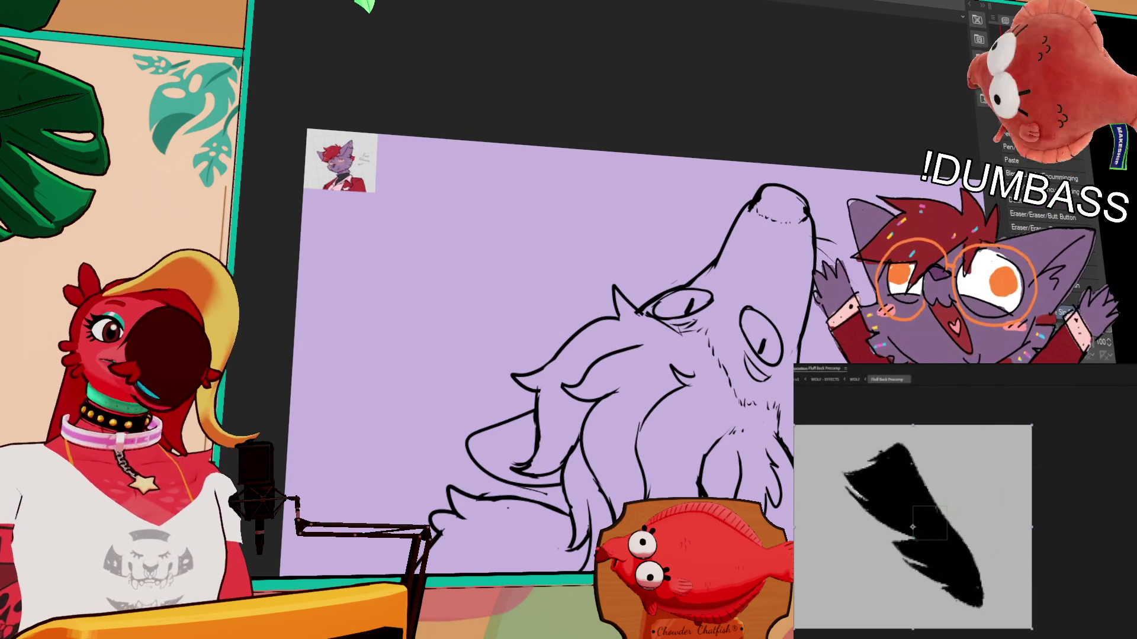
Step: Lasso-fill the wolf's head and legs purple, undo, then lasso the whole wolf instead
scroll(569, 332, down, 2)
scroll(569, 326, down, 1)
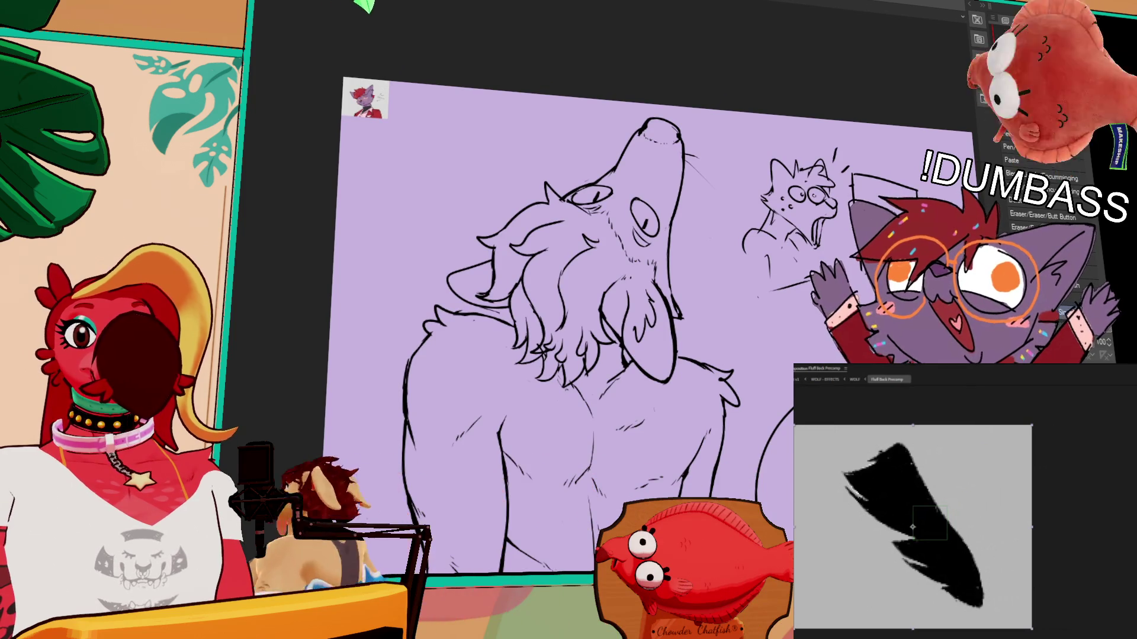
scroll(627, 314, down, 3)
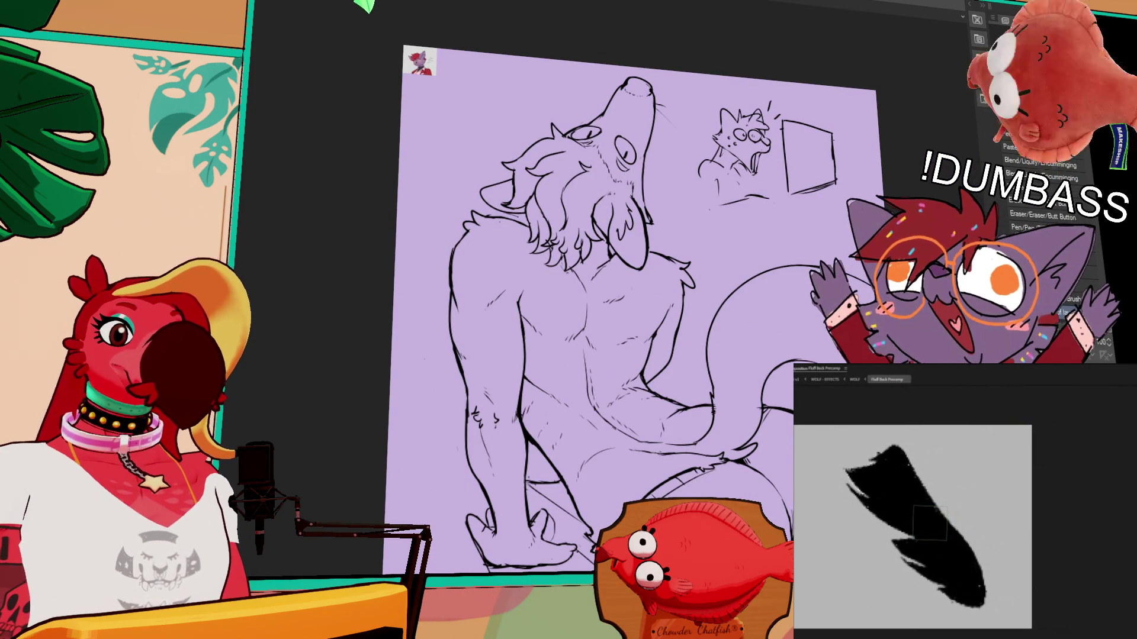
mouse_move(684, 213)
mouse_down()
mouse_move(375, 264)
mouse_move(516, 592)
mouse_move(788, 414)
mouse_move(681, 77)
mouse_up()
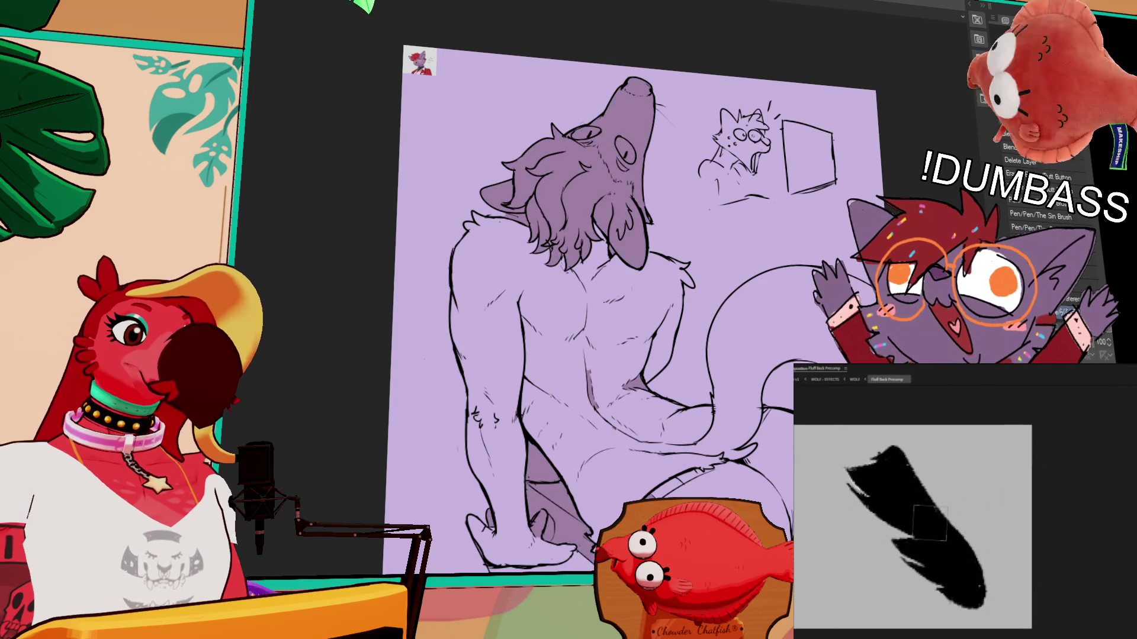
scroll(628, 296, down, 3)
key(ctrl+z)
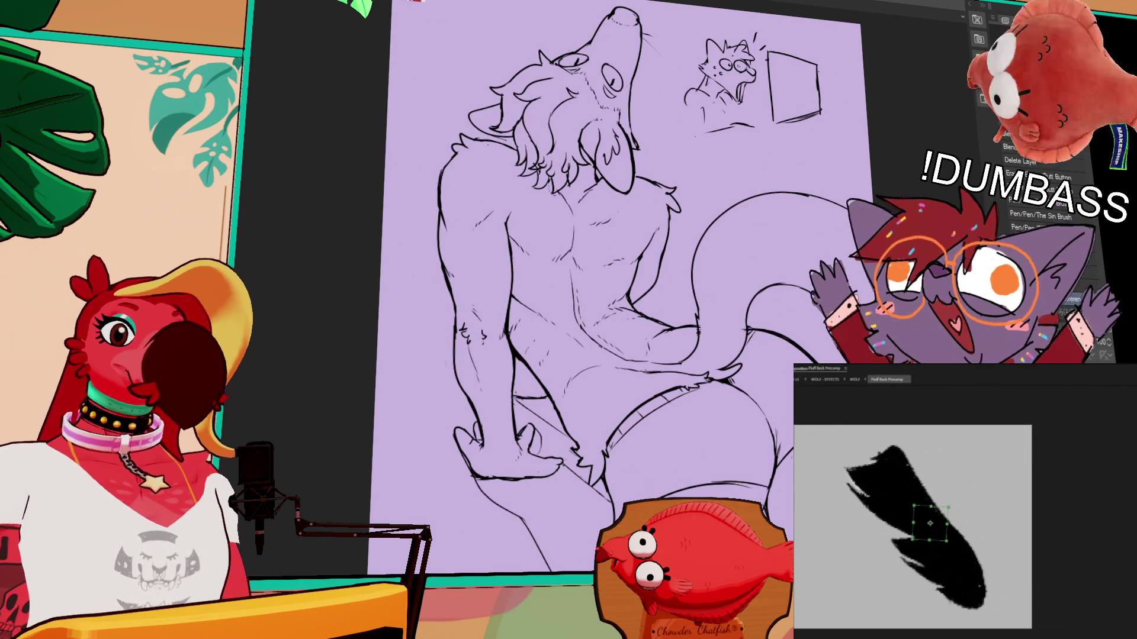
scroll(603, 229, down, 3)
mouse_move(602, 228)
mouse_down()
mouse_move(580, 83)
mouse_move(453, 249)
mouse_move(586, 491)
mouse_move(579, 409)
mouse_move(642, 480)
mouse_move(708, 447)
mouse_move(691, 437)
mouse_move(721, 434)
mouse_move(739, 355)
mouse_move(710, 192)
mouse_move(605, 182)
mouse_up()
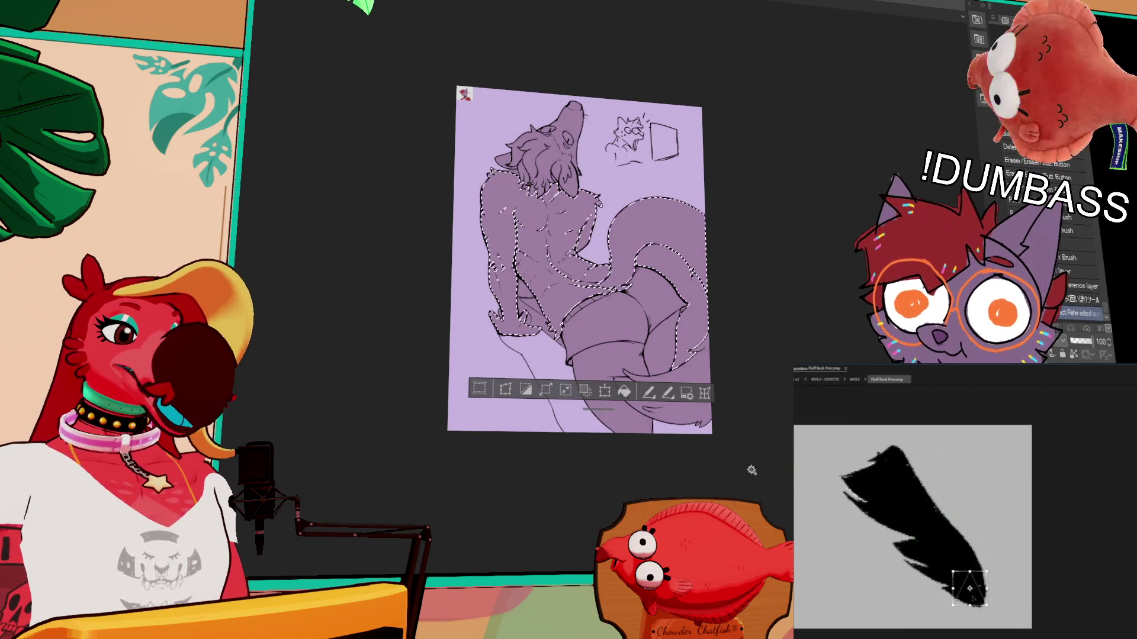
Step: Deselect, then lasso and delete a small patch of purple by the legs, redone with a smaller lasso
key(ctrl+d)
scroll(561, 264, up, 2)
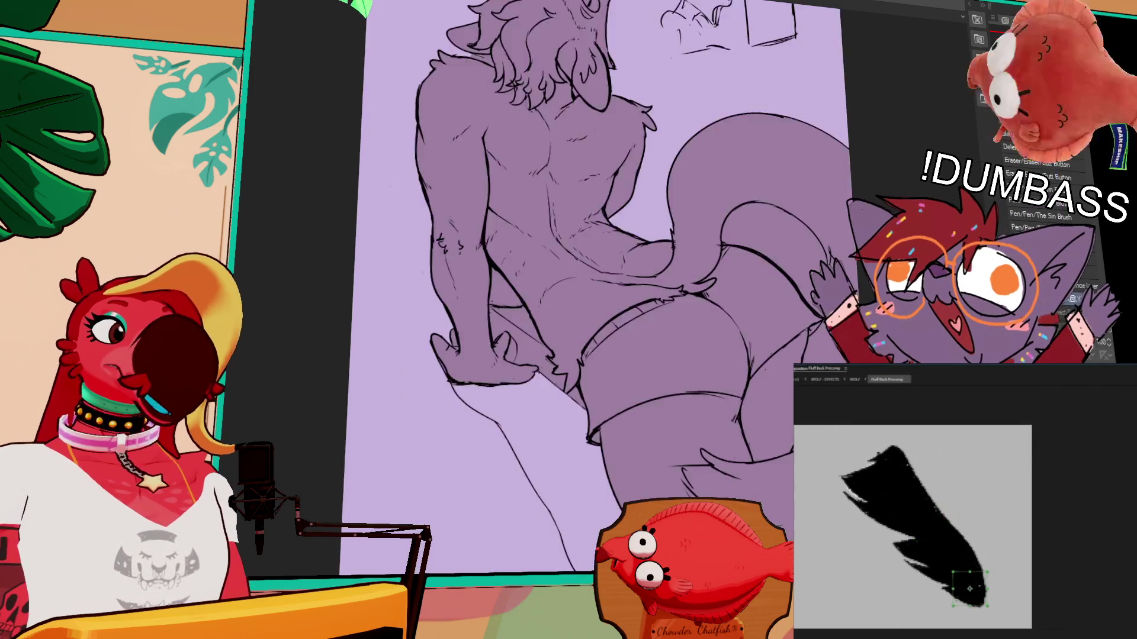
scroll(737, 241, up, 2)
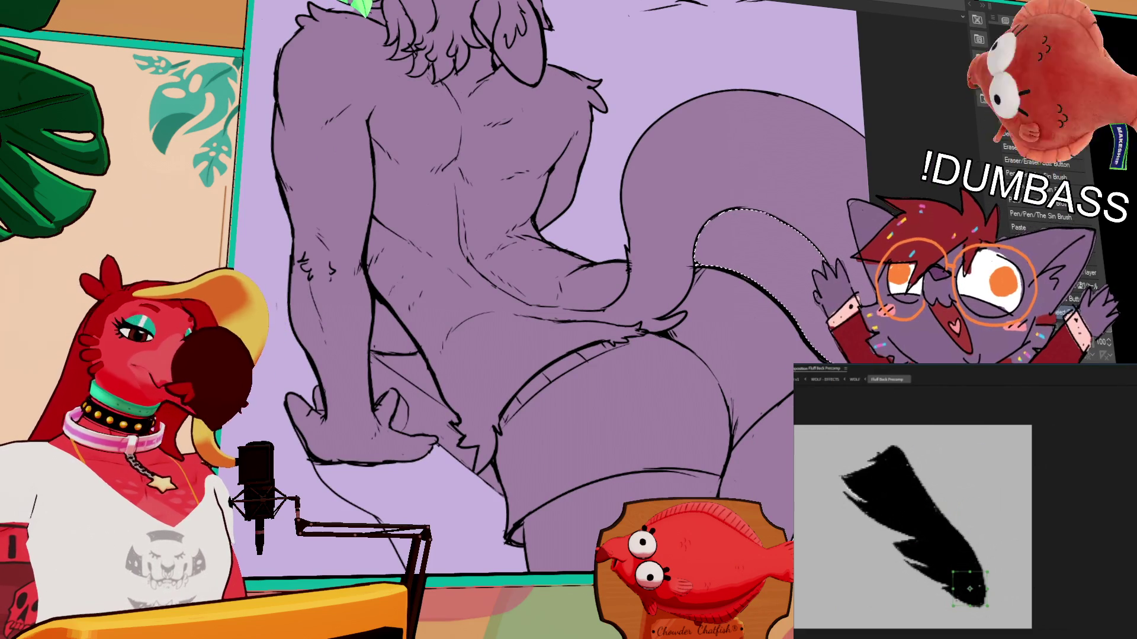
scroll(1042, 178, down, 2)
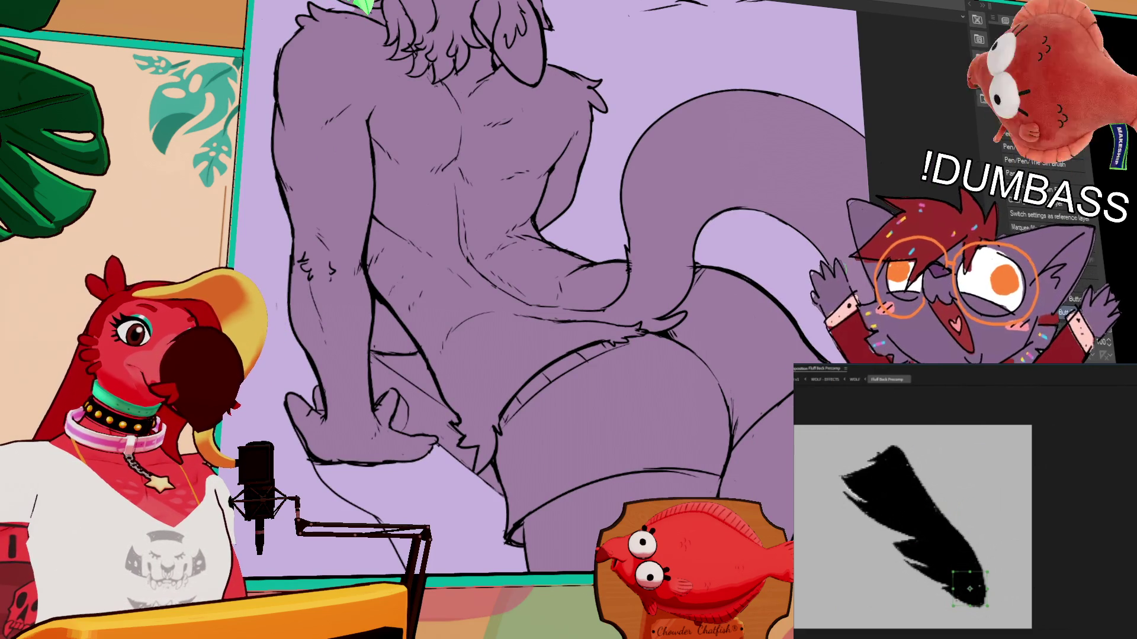
scroll(565, 288, up, 2)
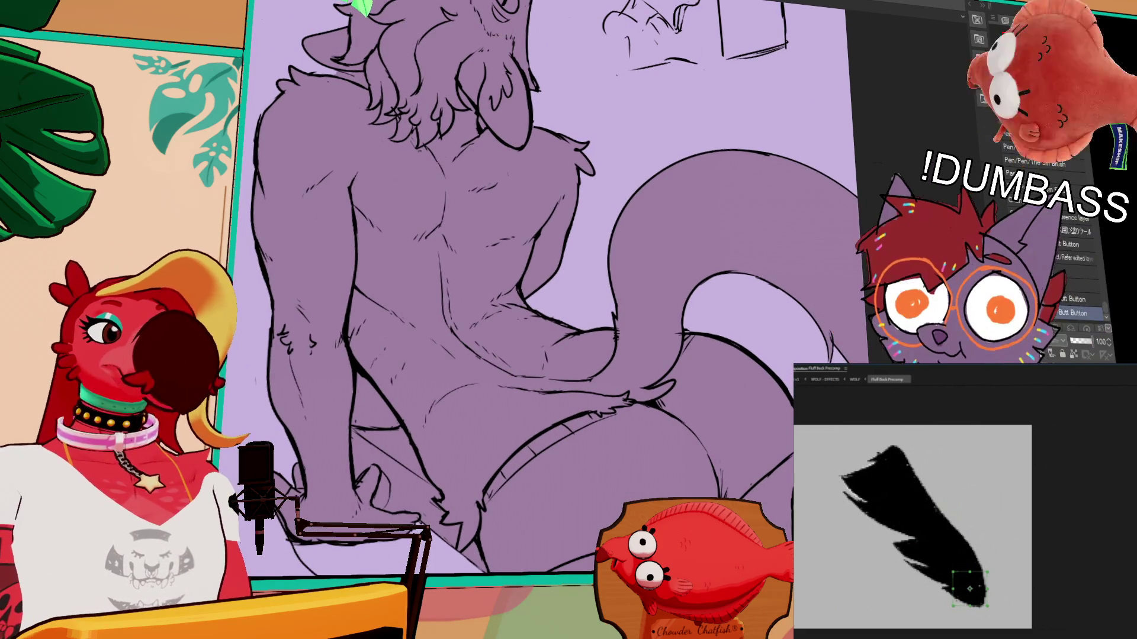
drag(374, 421, 483, 533)
key(Delete)
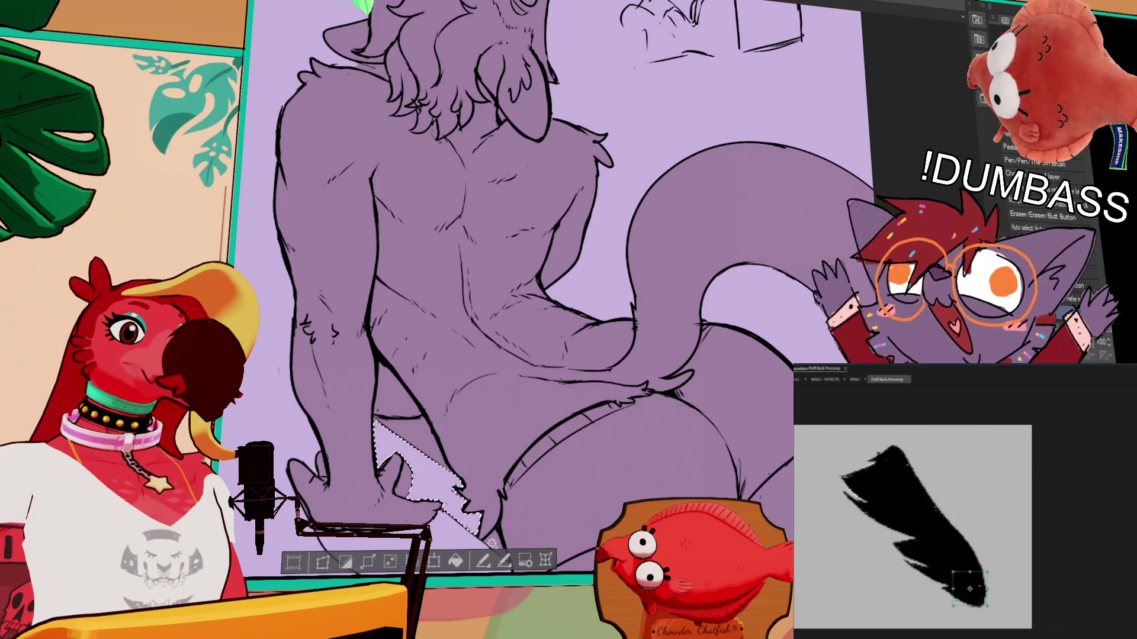
key(ctrl+z)
mouse_move(376, 418)
mouse_down()
mouse_move(426, 421)
mouse_move(409, 464)
mouse_up()
key(Delete)
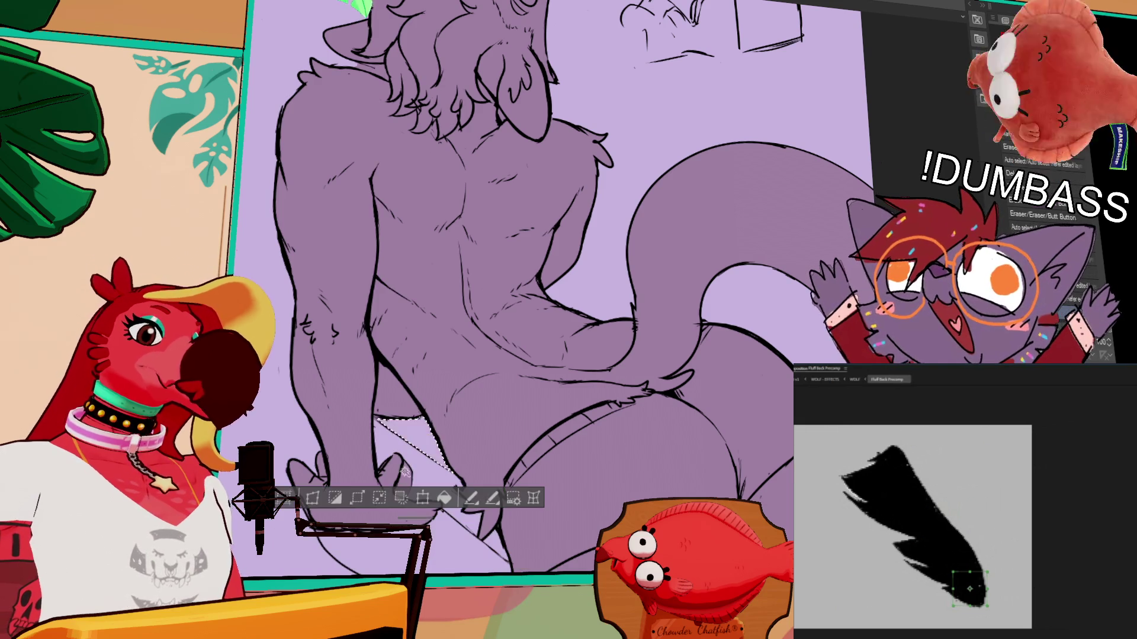
key(ctrl+d)
drag(770, 226, 759, 291)
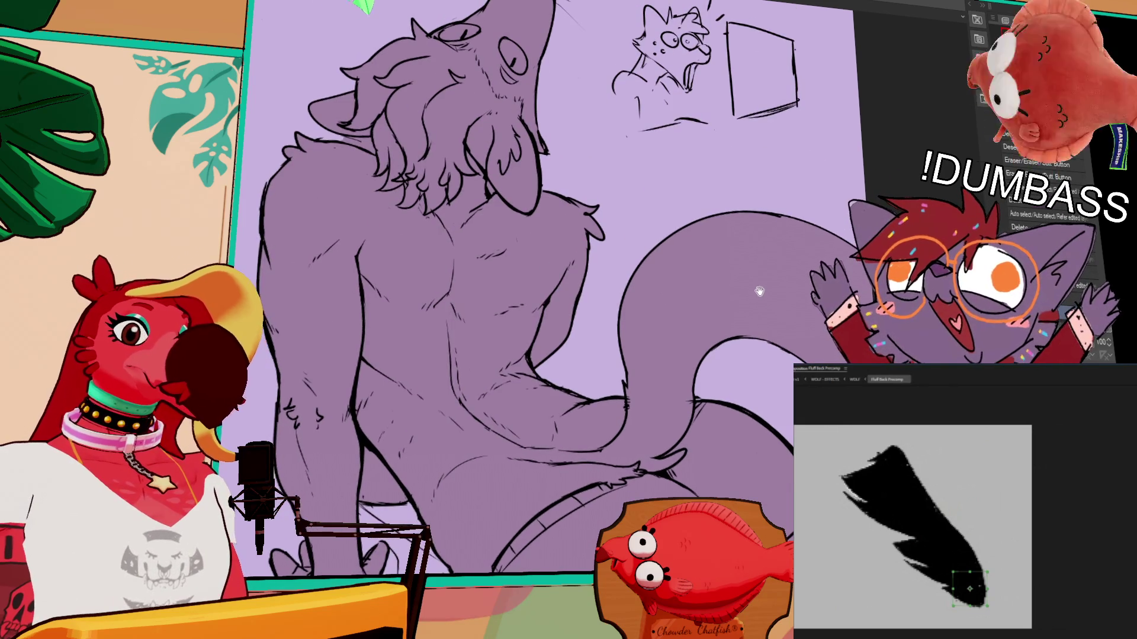
Step: Bring the wolf's head into view, select its head layer, and pick the preview's brush-shape layer
drag(795, 250, 785, 401)
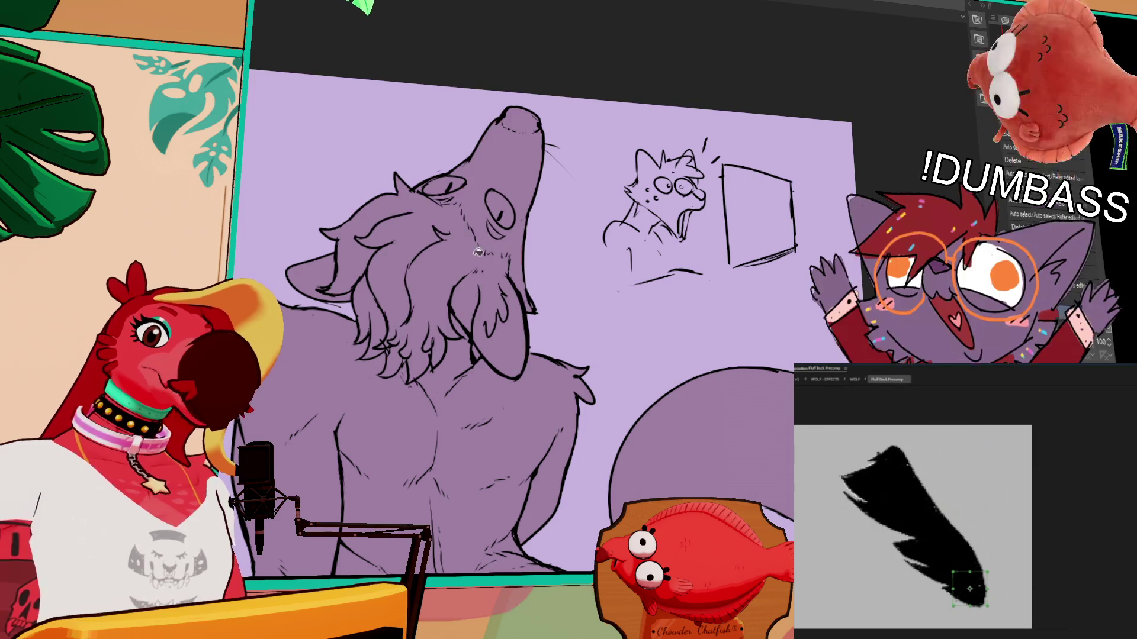
click(450, 237)
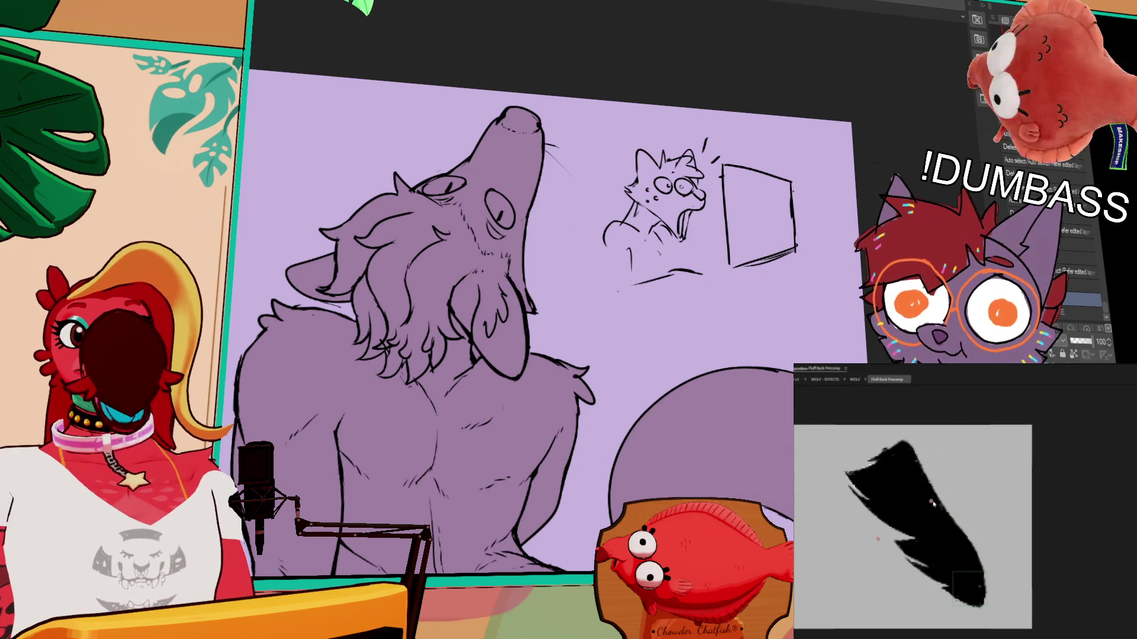
click(972, 598)
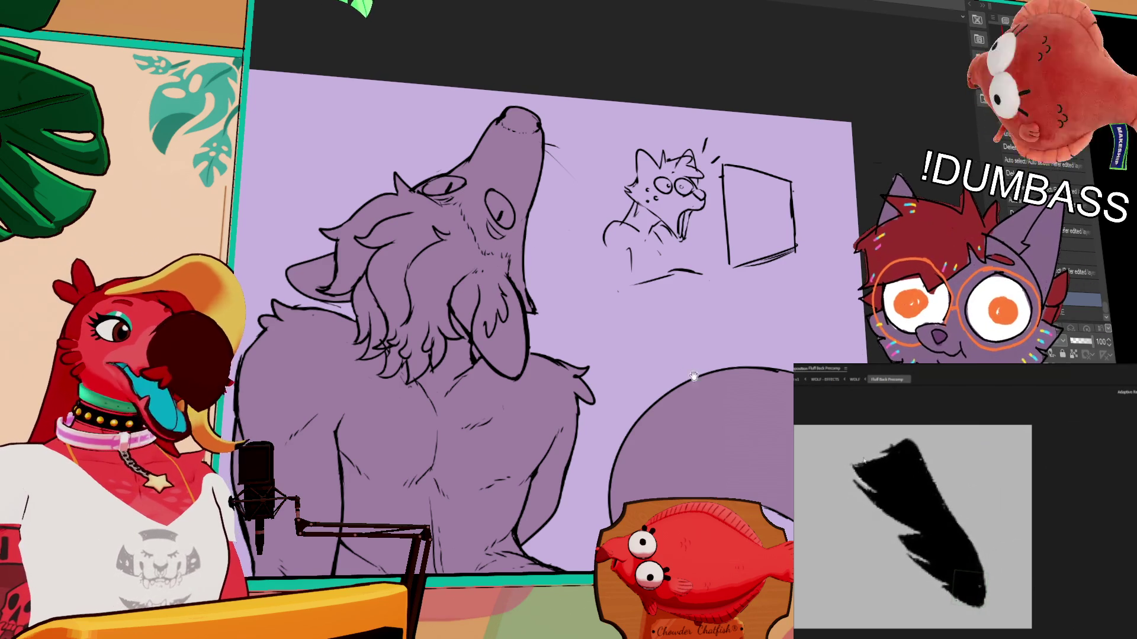
scroll(562, 325, up, 1)
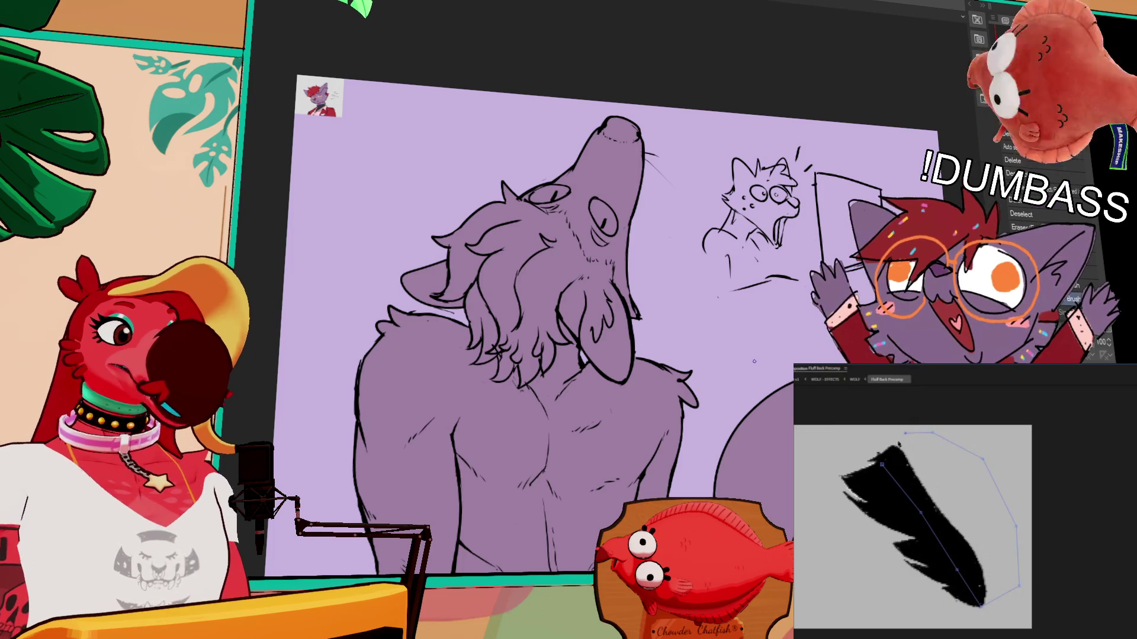
Step: Outline the wolf's hair in red from eye to jaw, then fill it and a loose strand red
key(period)
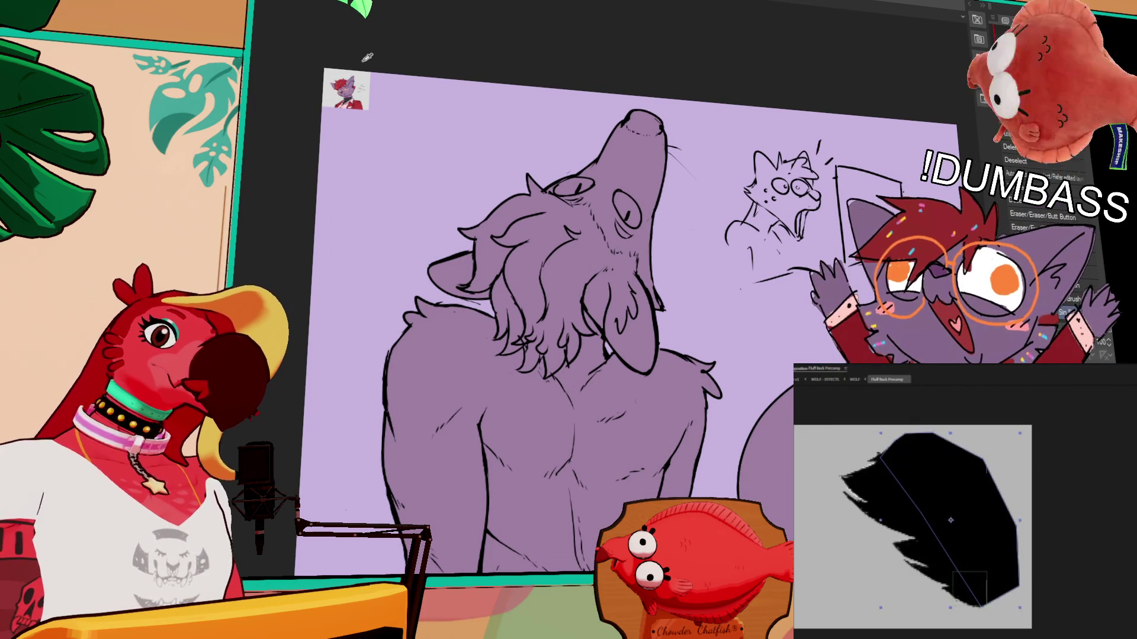
drag(581, 200, 612, 255)
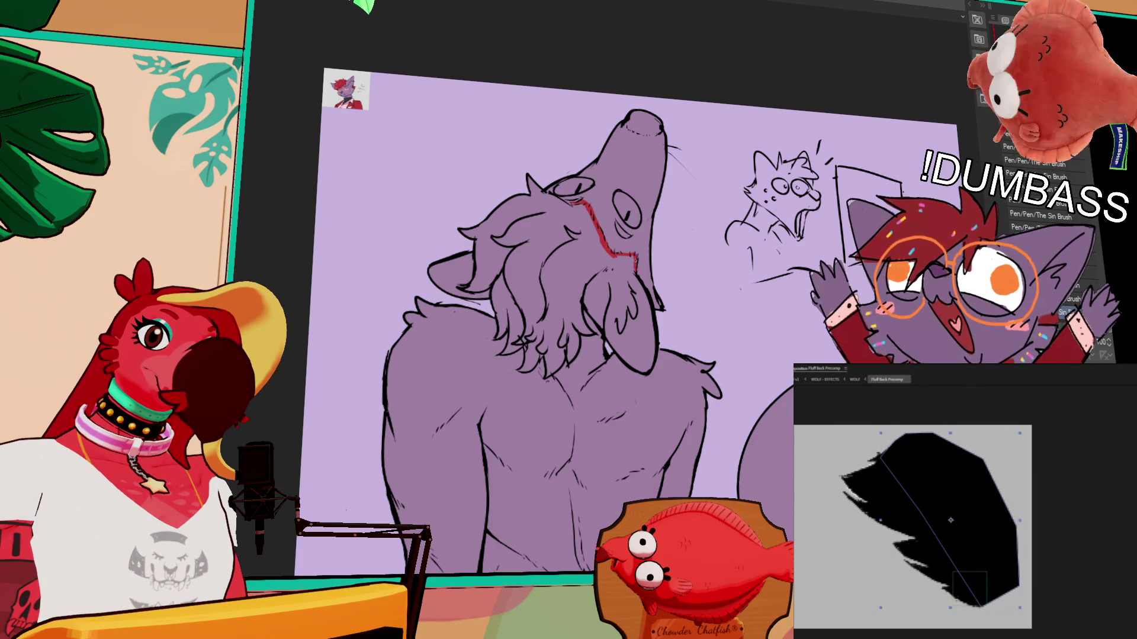
drag(592, 274, 631, 269)
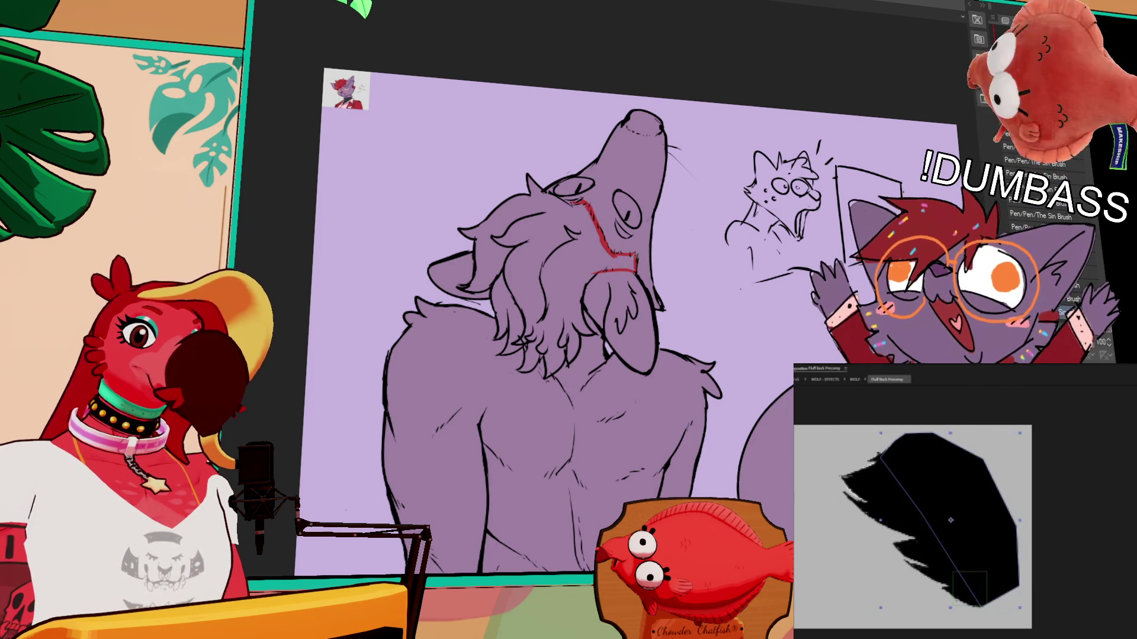
click(610, 268)
click(516, 307)
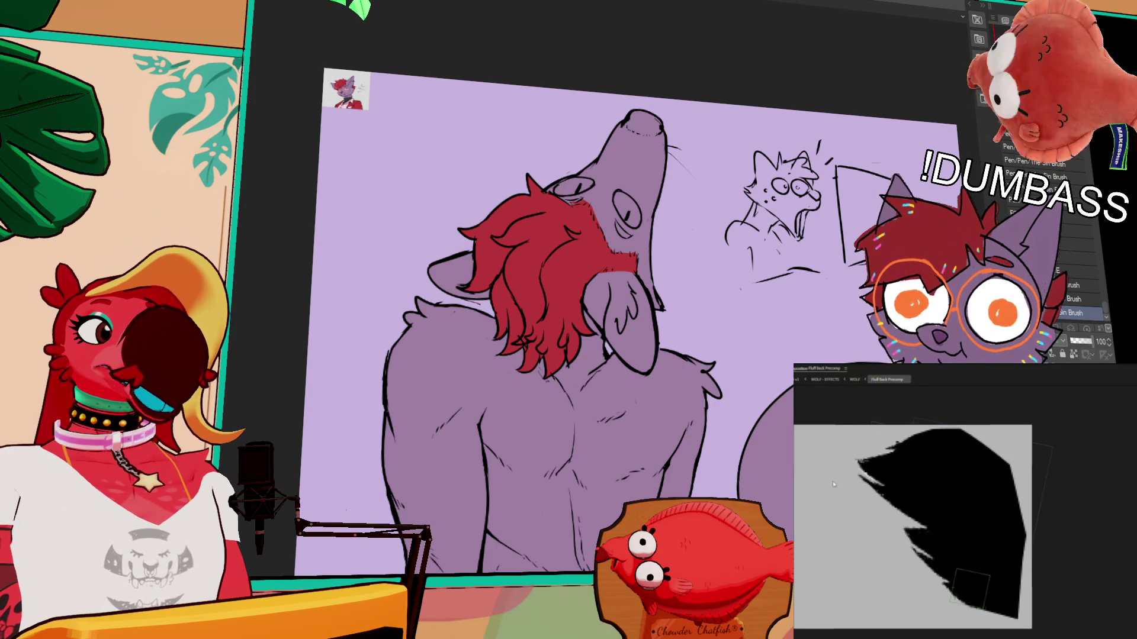
Step: Show the WOLF composition in the preview, nudge the canvas view, and play the animation
click(855, 379)
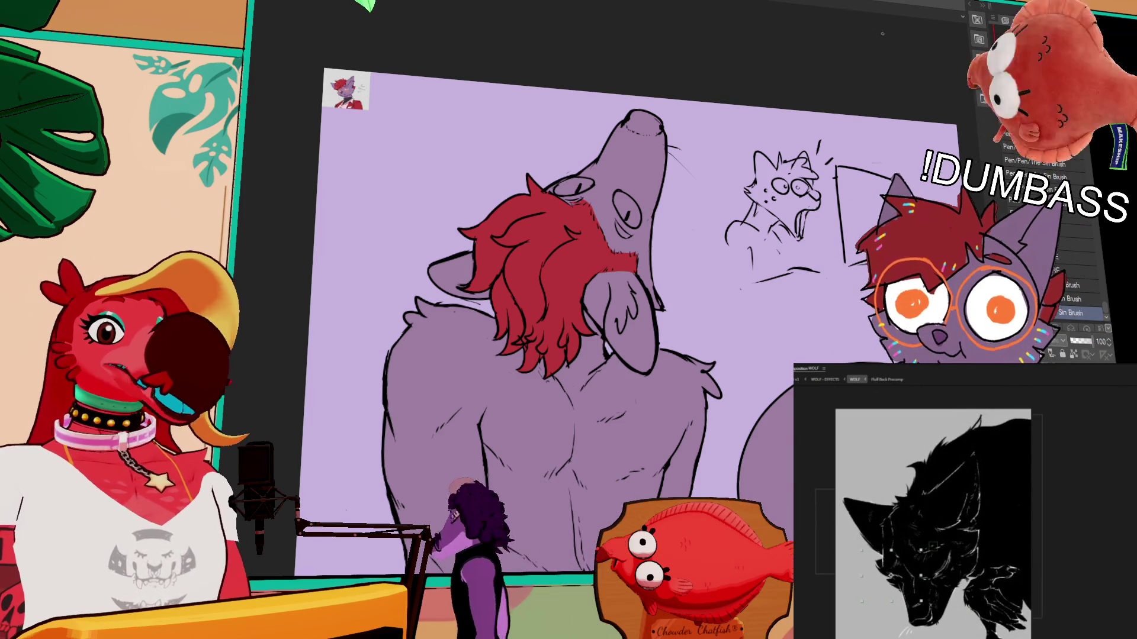
drag(708, 304, 725, 288)
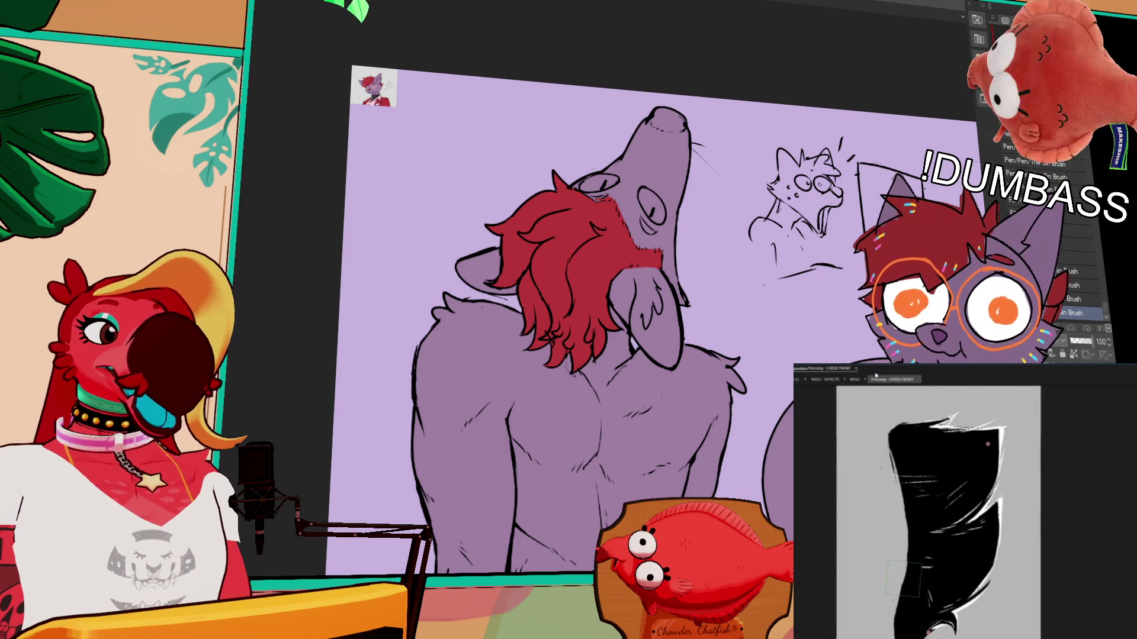
click(855, 379)
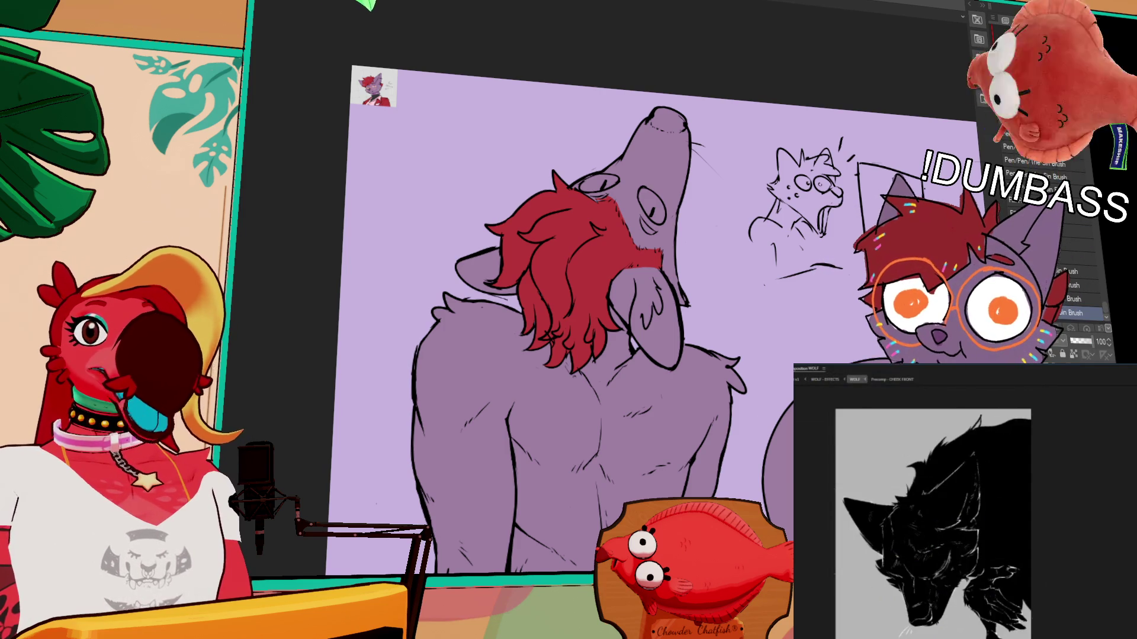
key(space)
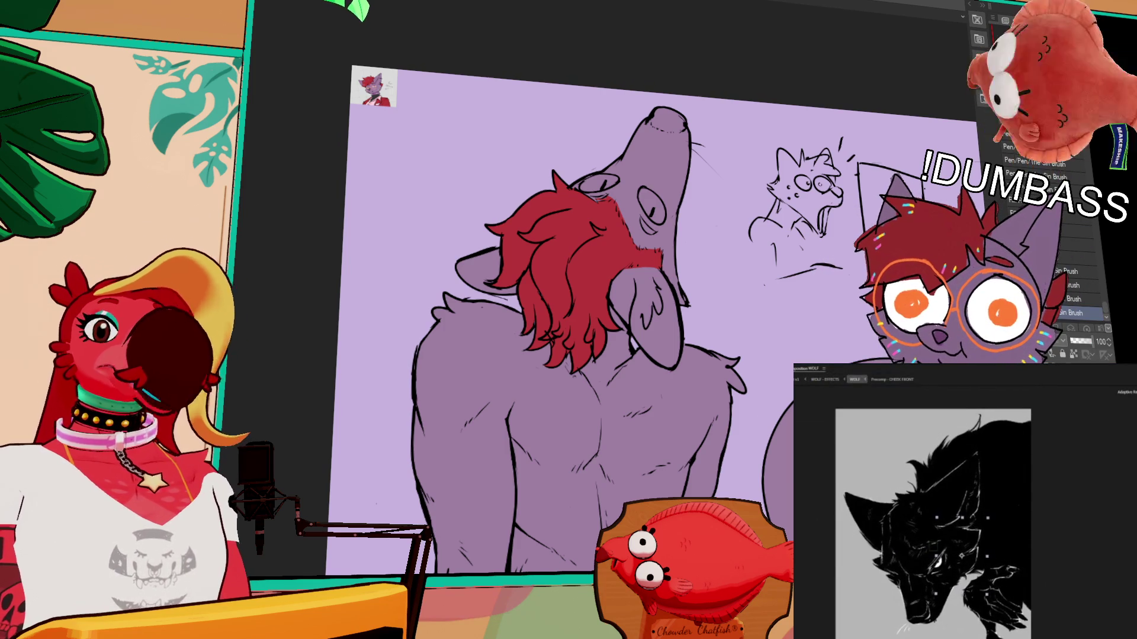
Step: Compare Precomp - CHEEK FRONT against WOLF twice, then pan to the wolf's lower body
click(891, 379)
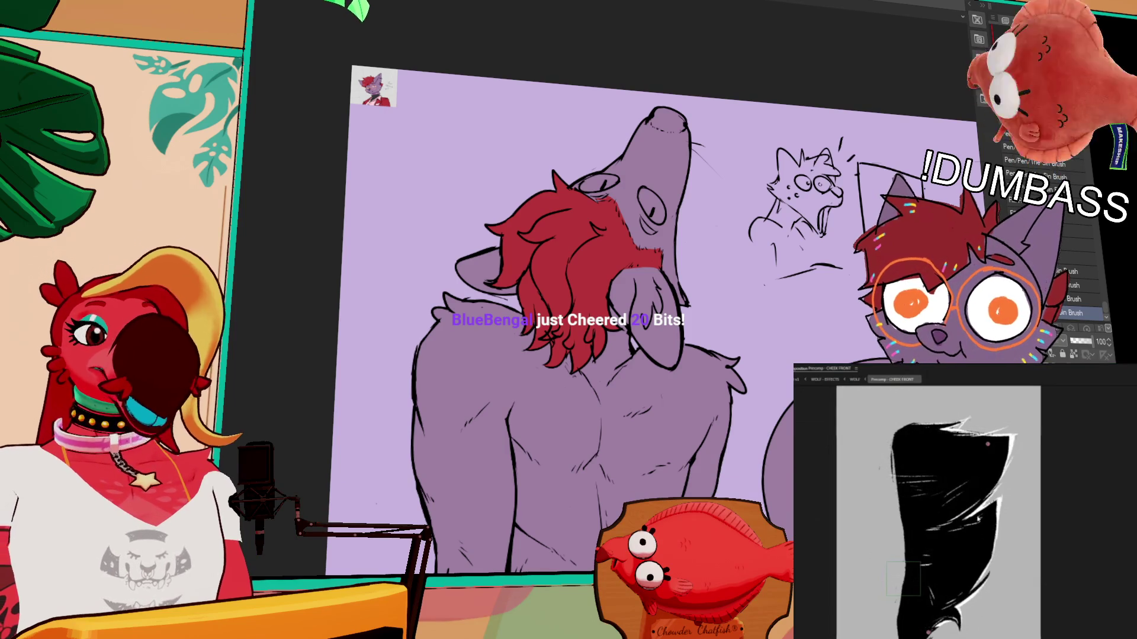
click(849, 380)
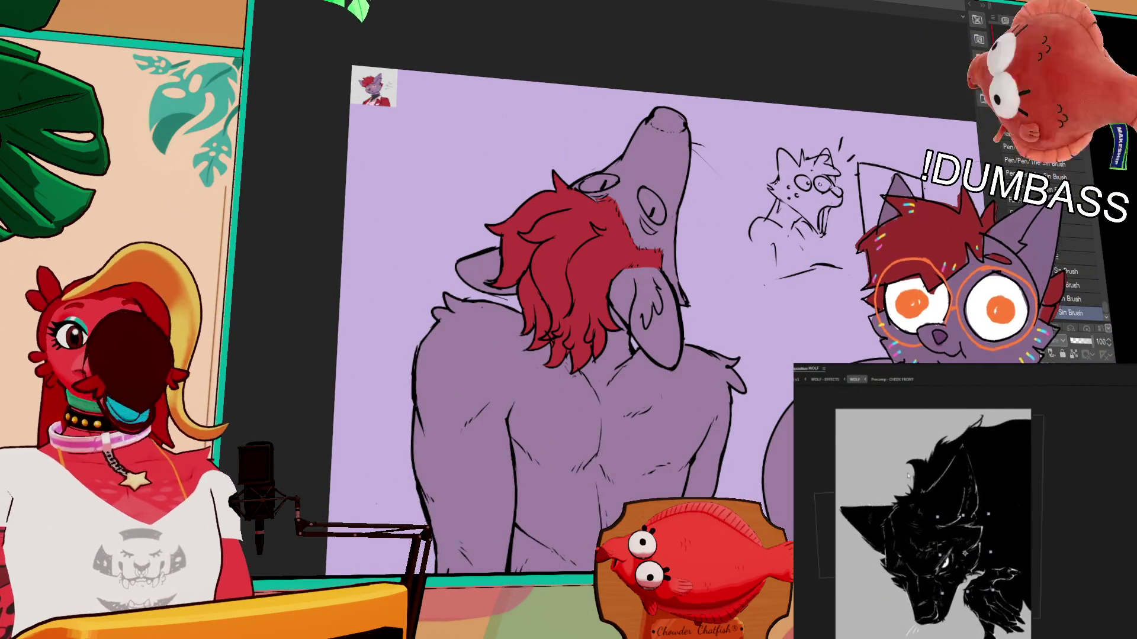
click(888, 379)
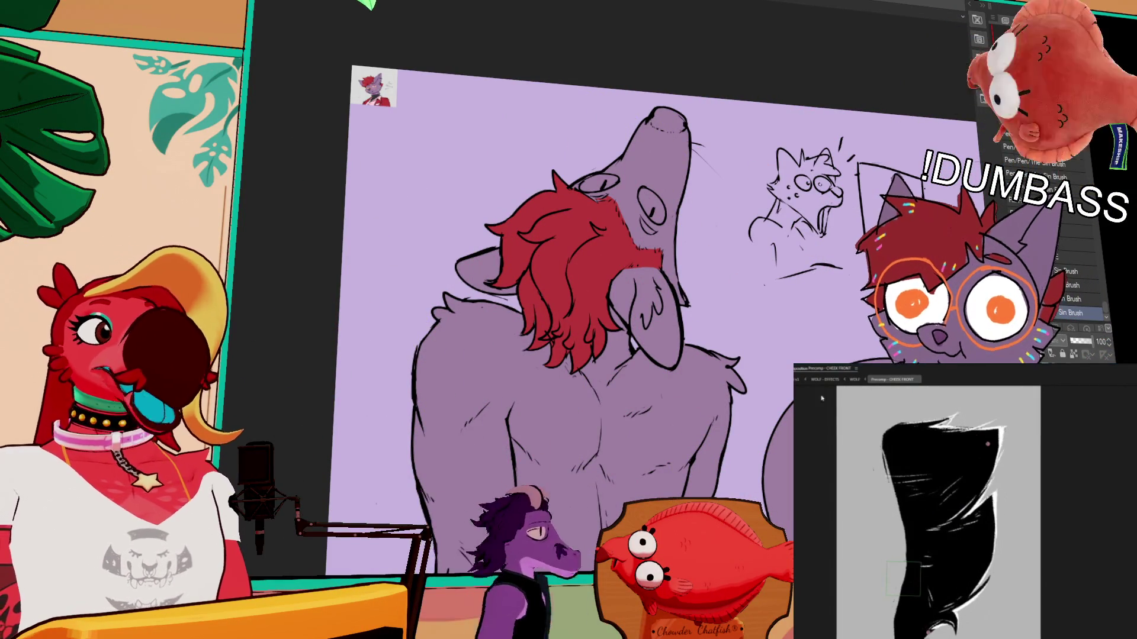
click(855, 380)
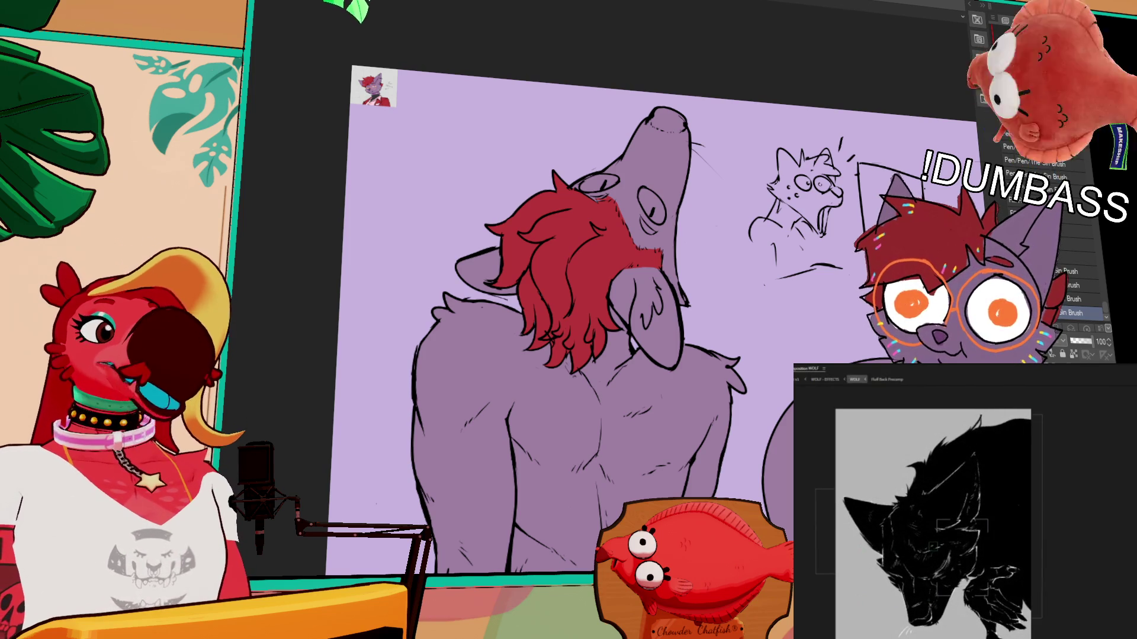
drag(652, 296, 688, 231)
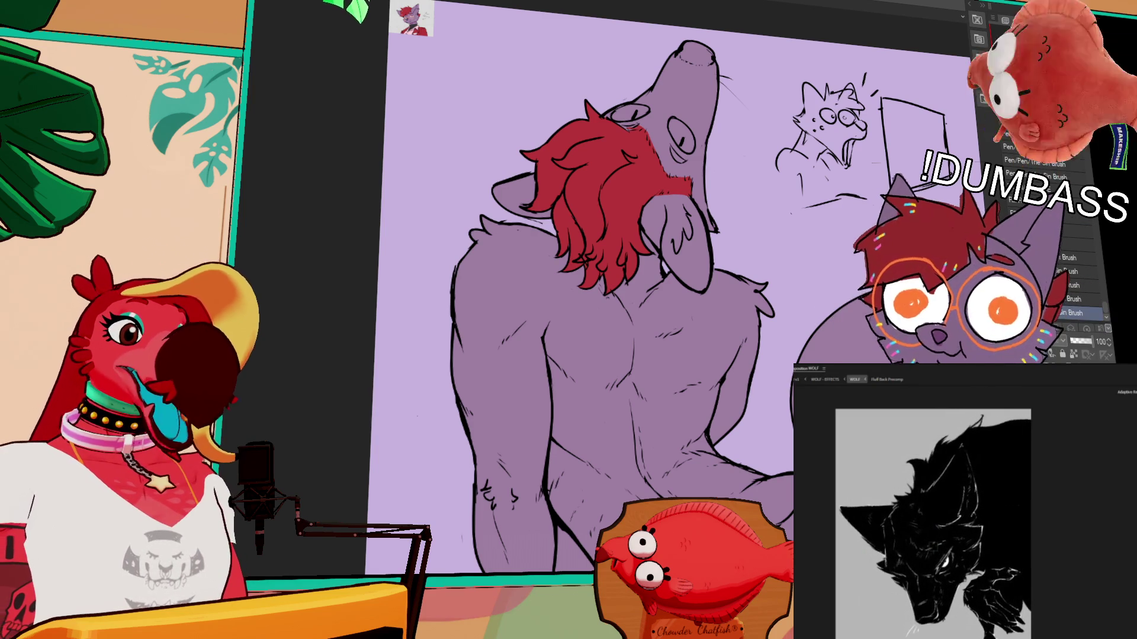
Step: Pan the canvas, toggle fill and pen brushes with G and P, and hide the wolf with Ctrl+Tab
drag(566, 498, 586, 458)
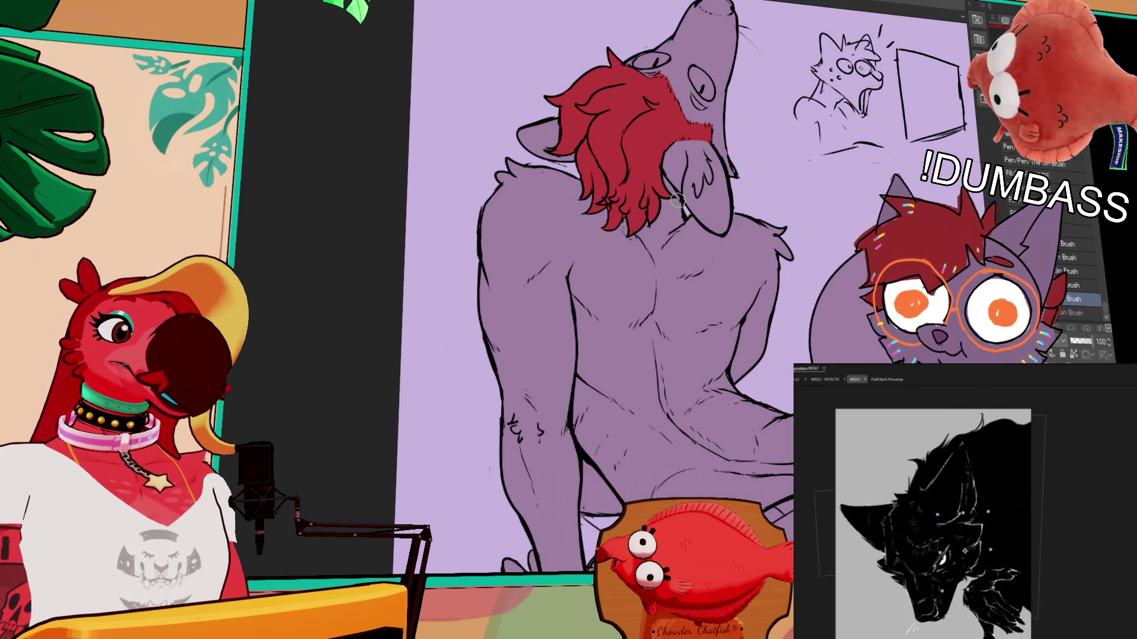
key(g)
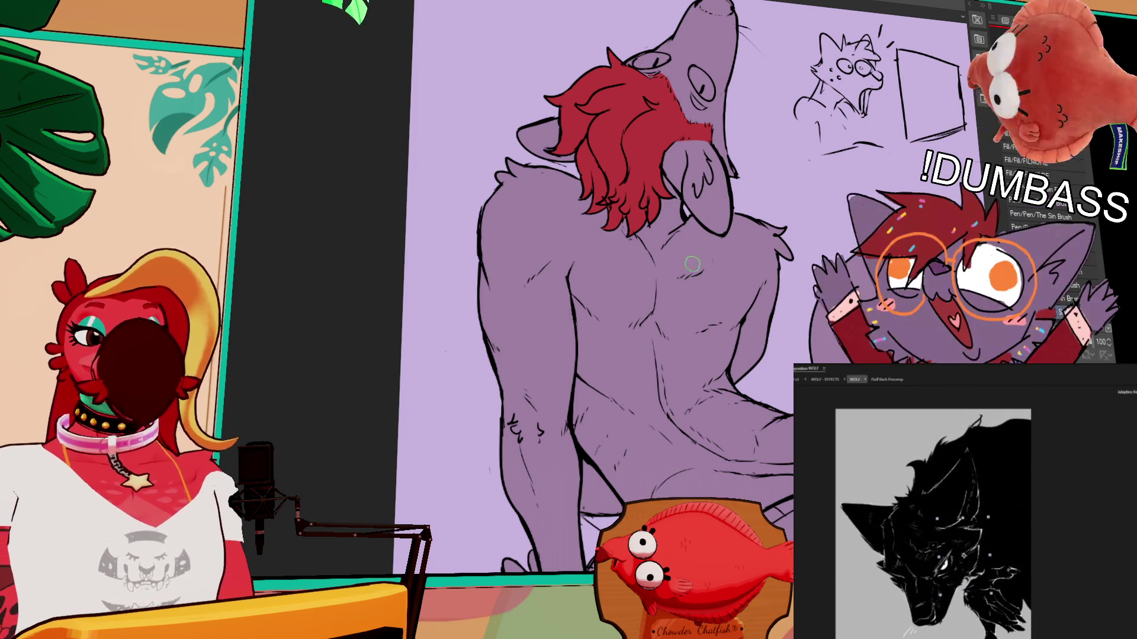
key(p)
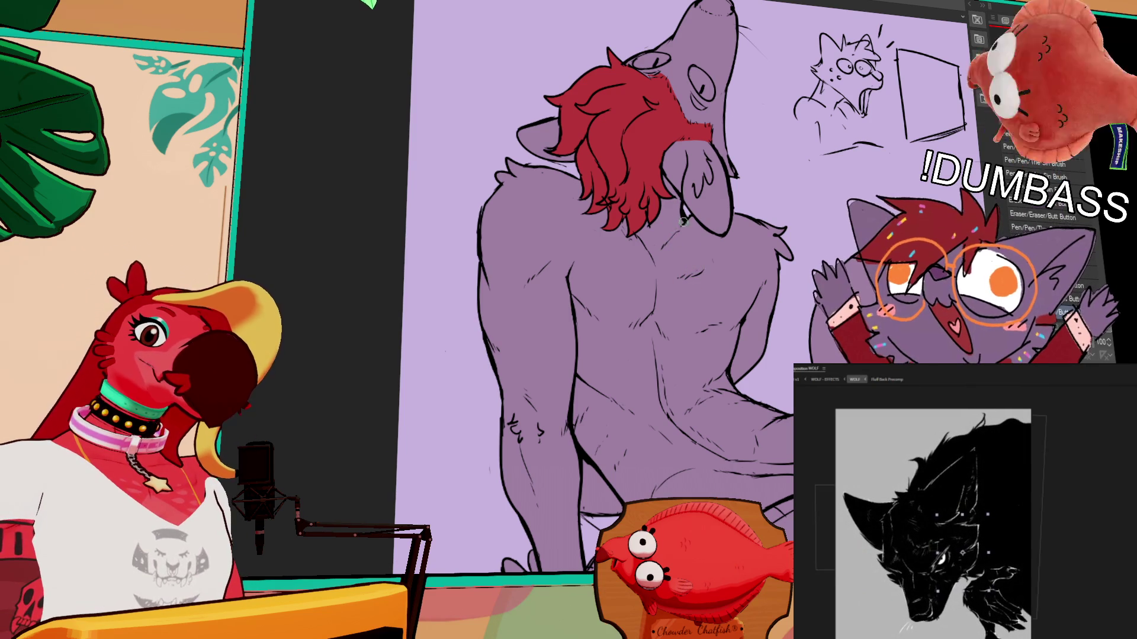
scroll(668, 253, up, 4)
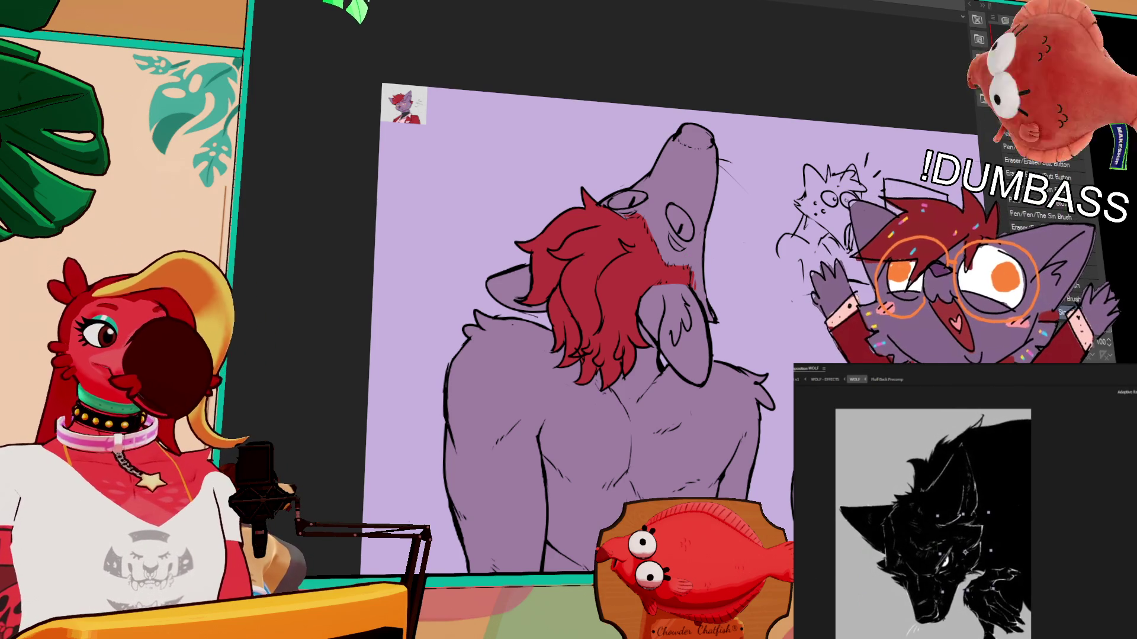
drag(739, 250, 743, 254)
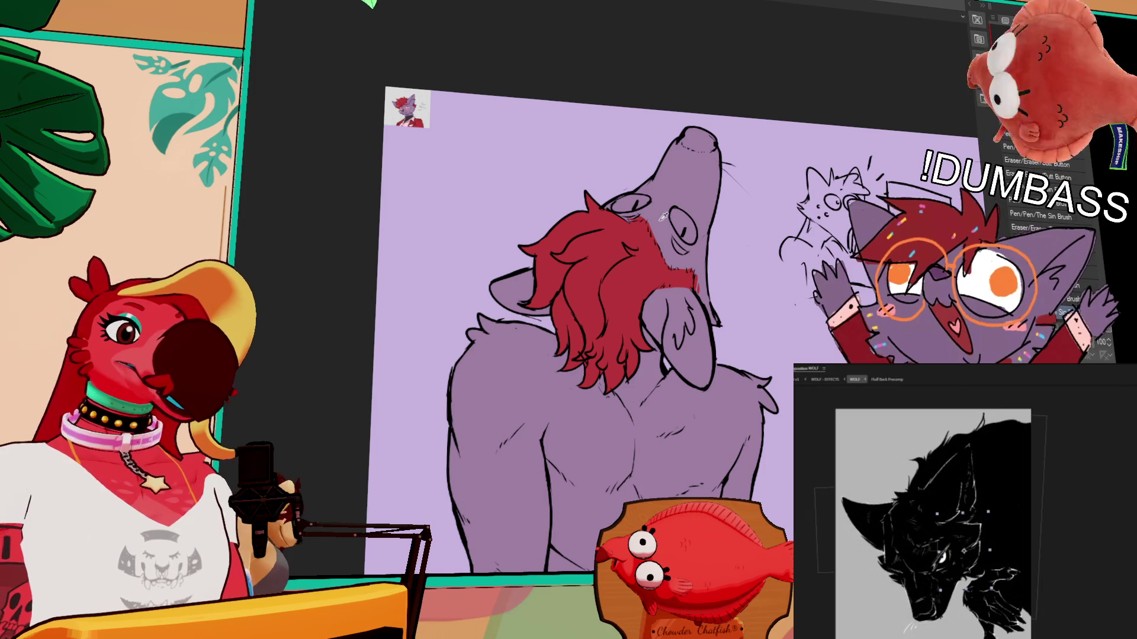
key(ctrl+Tab)
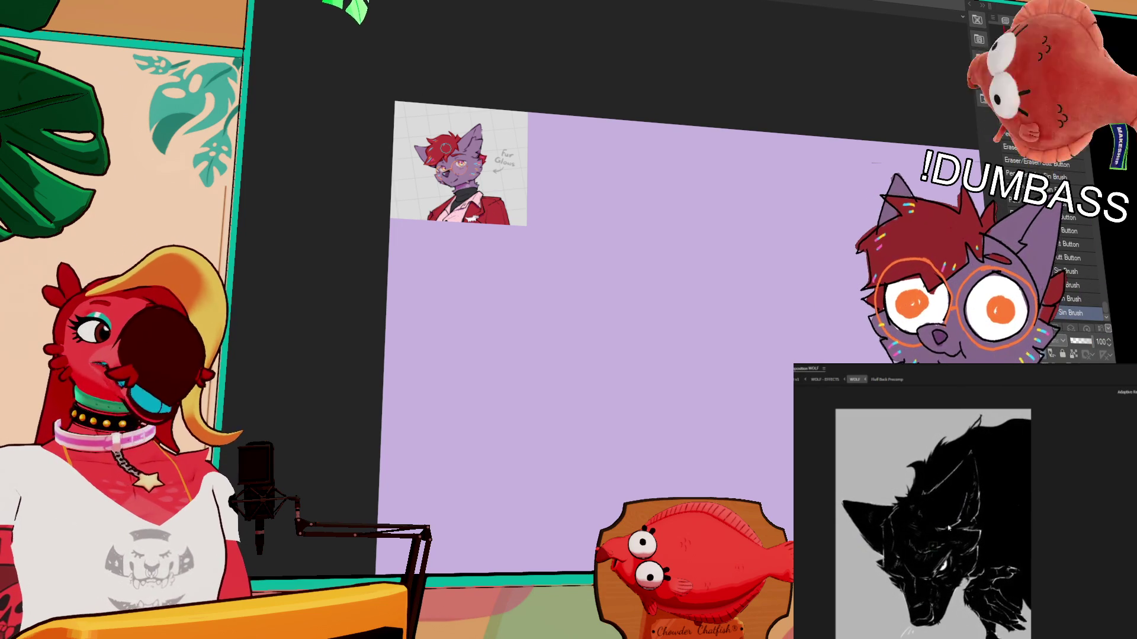
Step: Open WOLF - EFFECTS, shift its effects layer right and down, and return to WOLF
click(825, 379)
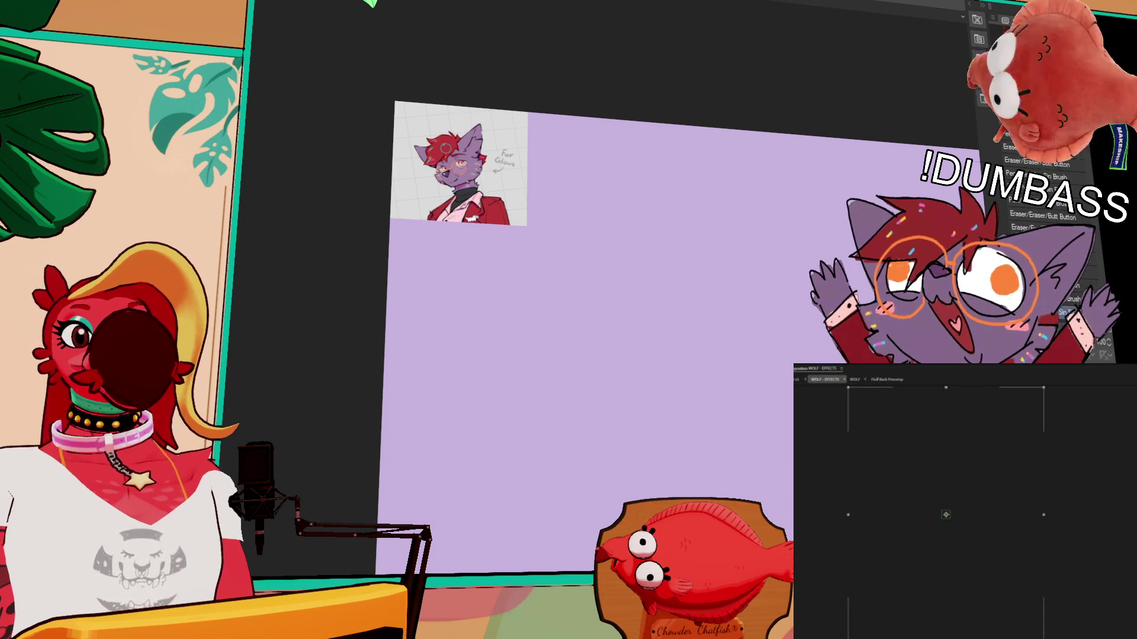
drag(988, 608, 1020, 619)
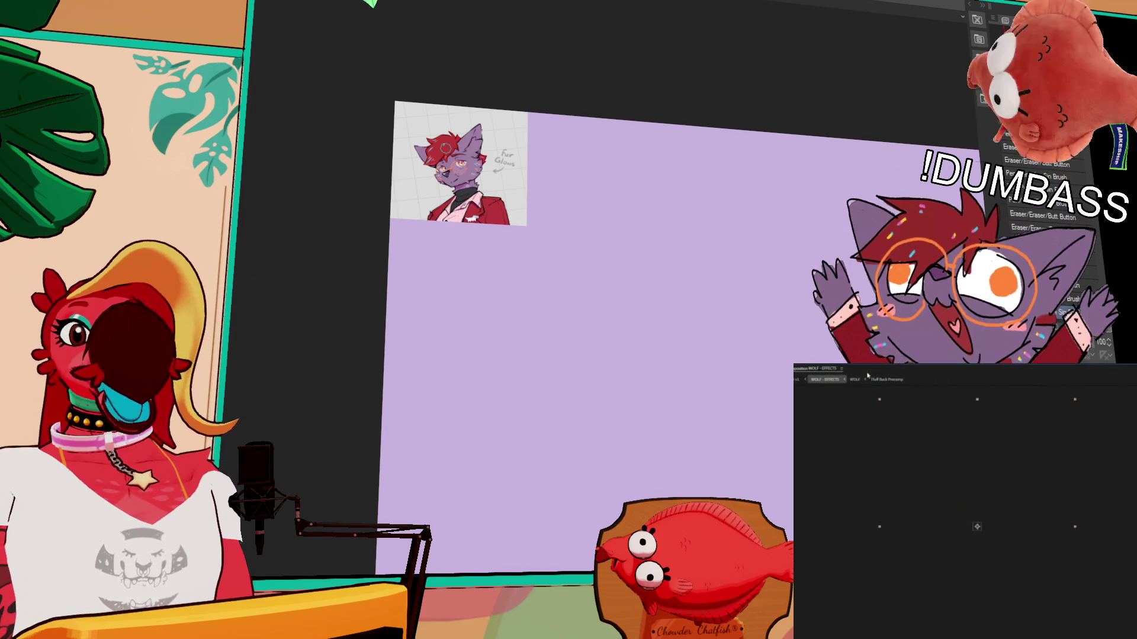
click(854, 379)
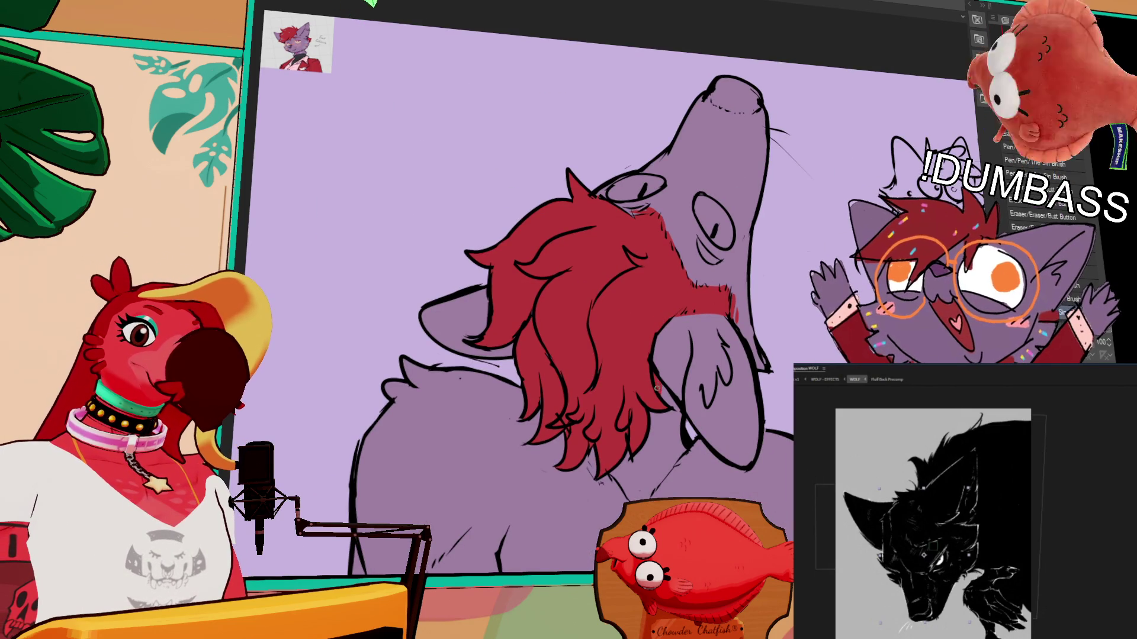
Step: Cycle through the pen and eraser brushes, then open the WOLF - EFFECTS composition
key(p)
key(e)
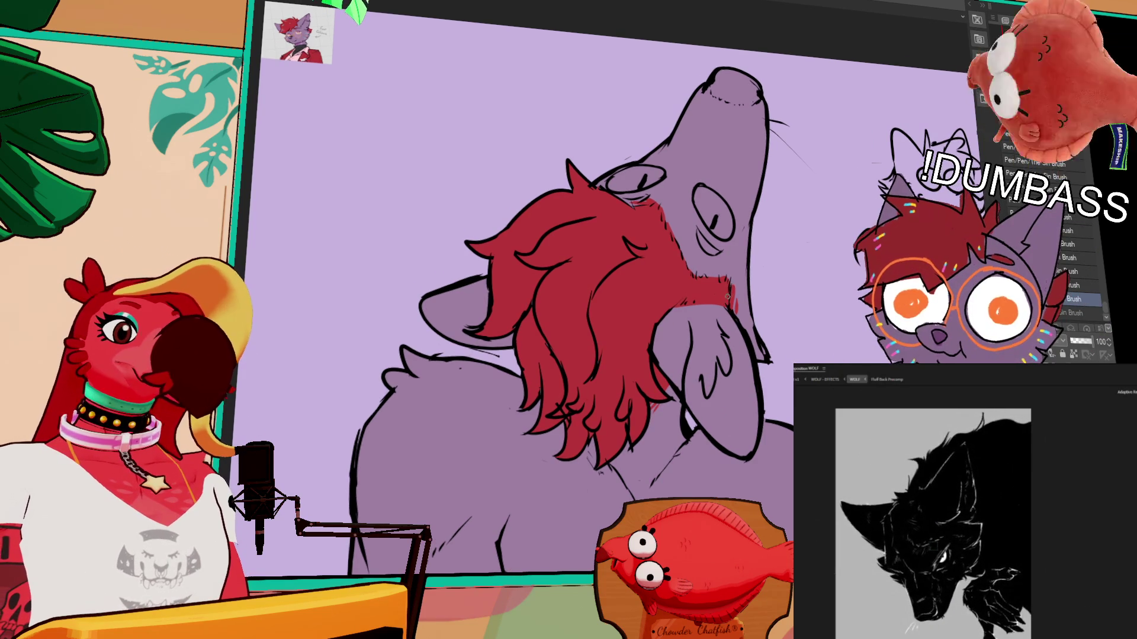
key(period)
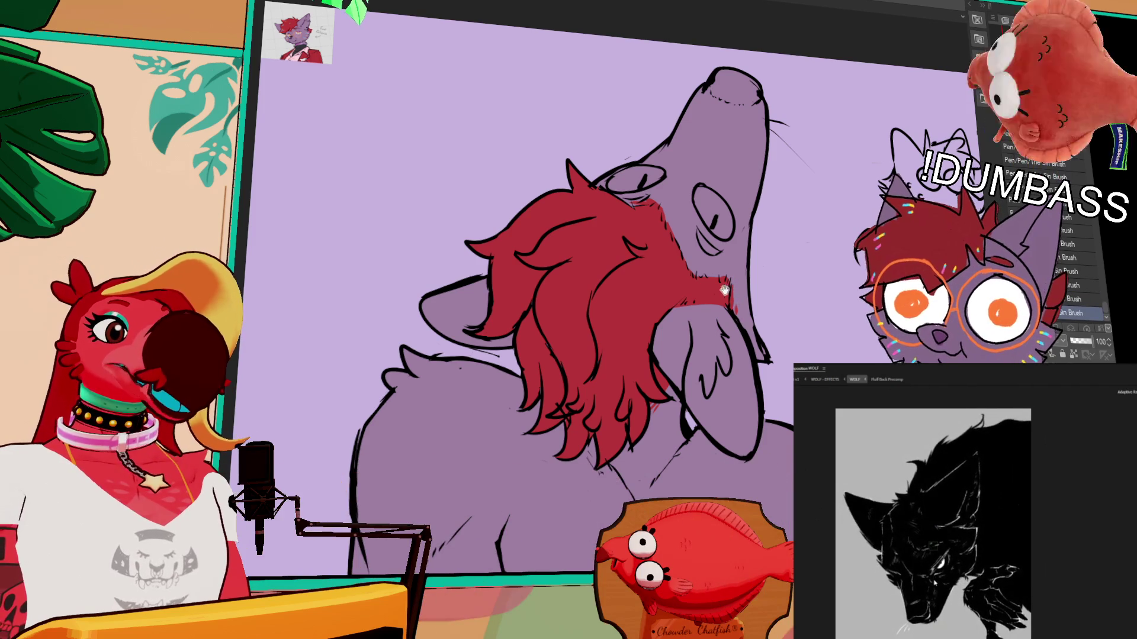
click(826, 380)
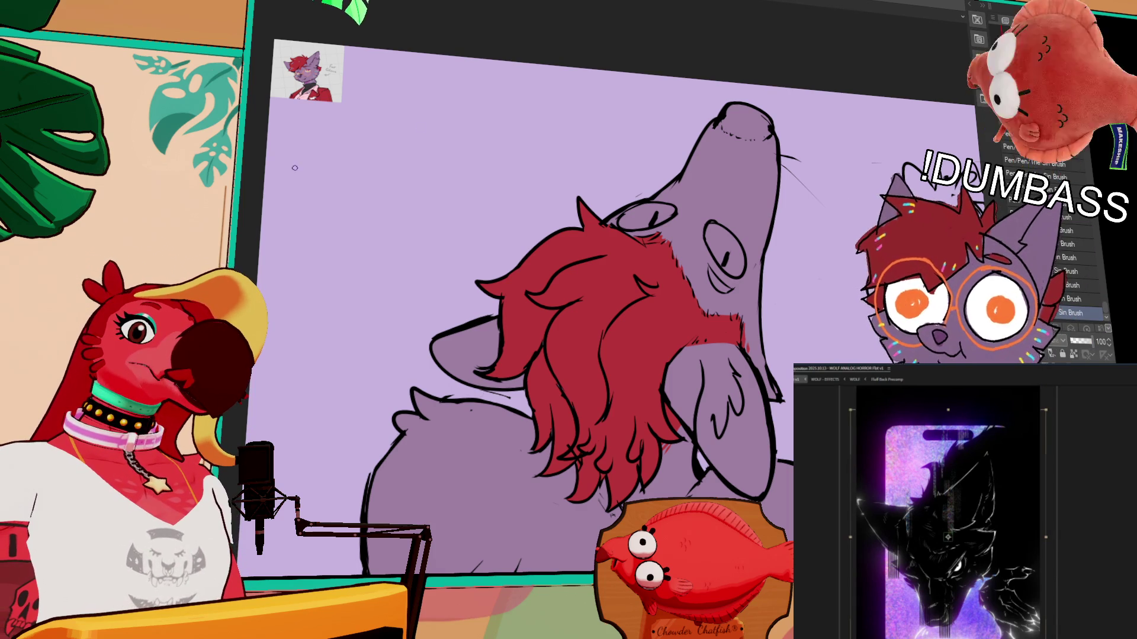
Step: Undo with Ctrl+Z so the wolf's eye shows open, white with a dark pupil
key(ctrl+z)
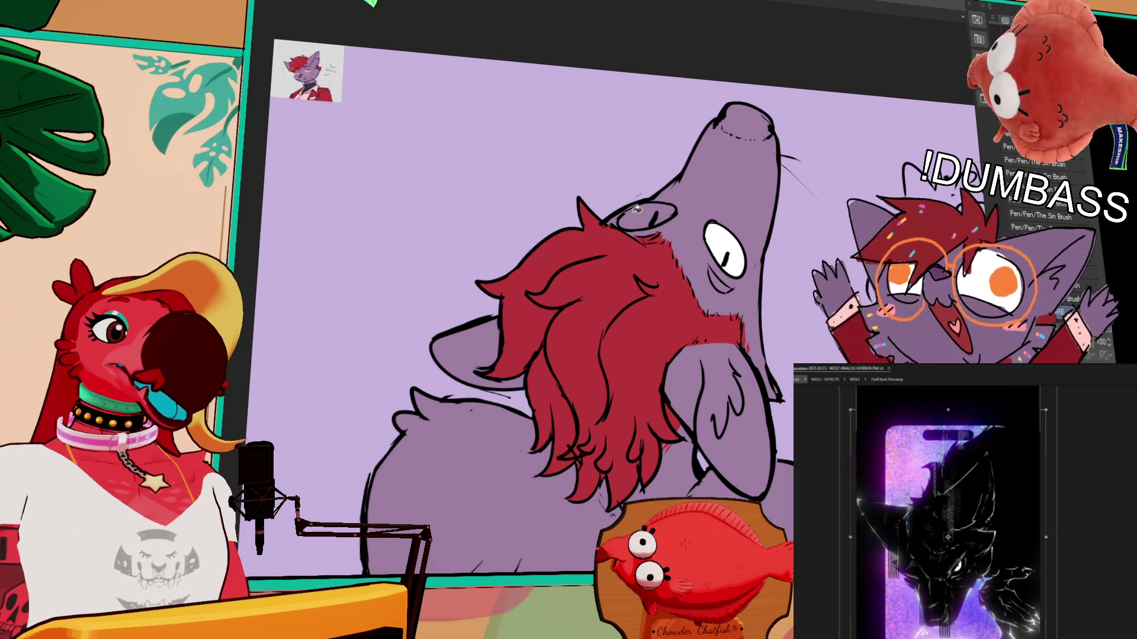
scroll(633, 212, down, 5)
scroll(534, 273, up, 5)
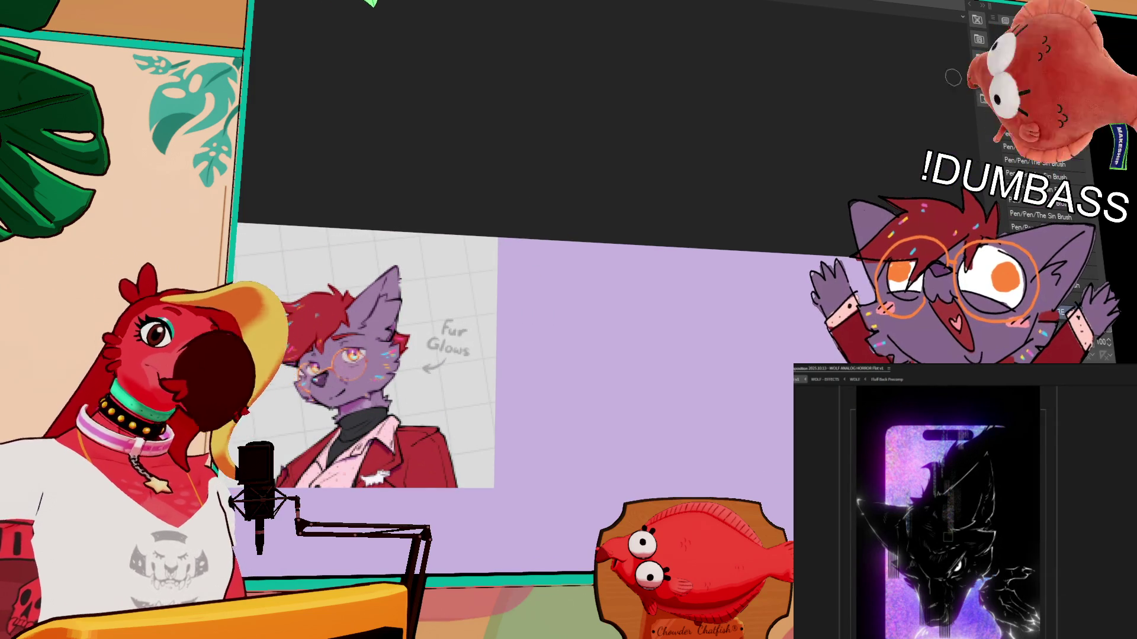
Step: Fill the bare eye white with light grey and paint an orange iris in the right eye
scroll(735, 204, up, 5)
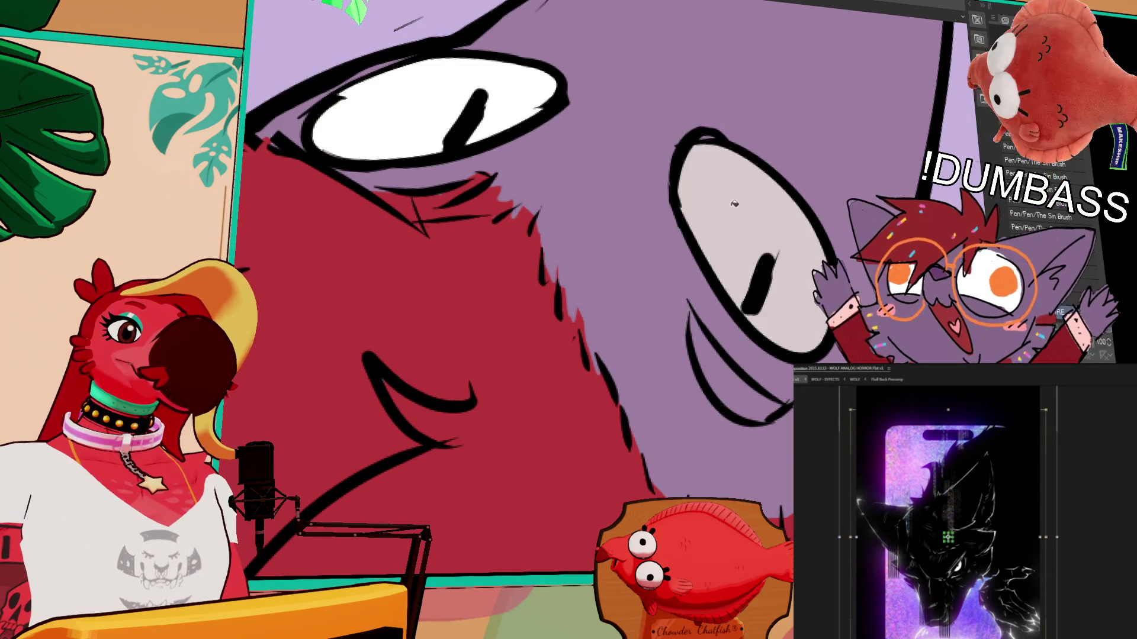
click(735, 204)
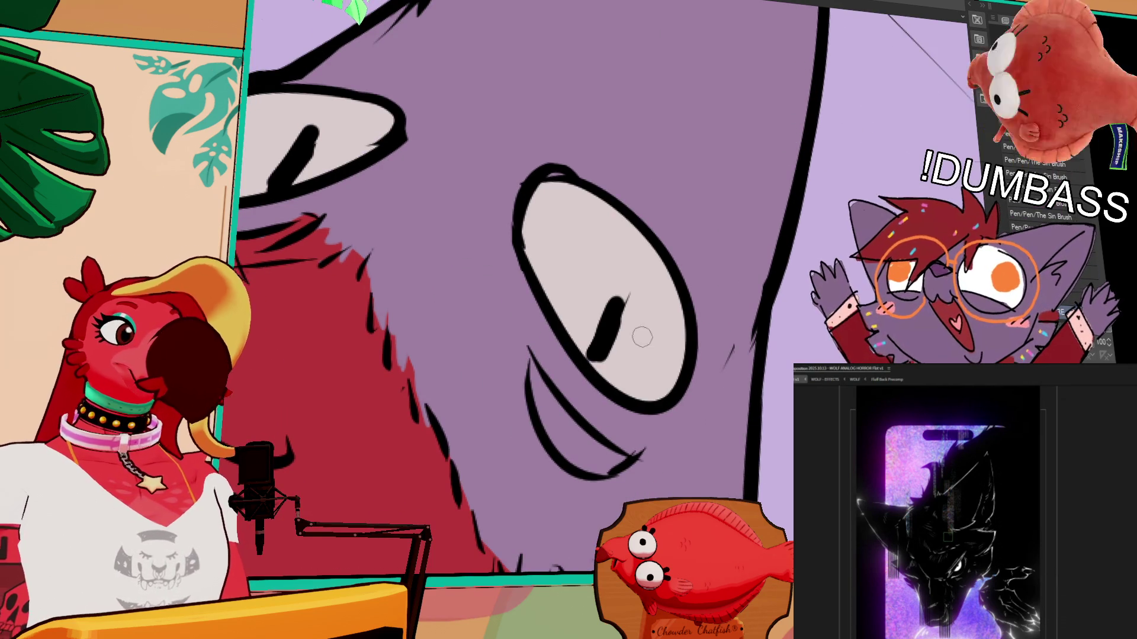
click(642, 337)
mouse_move(564, 332)
mouse_down()
mouse_move(626, 384)
mouse_move(616, 296)
mouse_move(628, 355)
mouse_up()
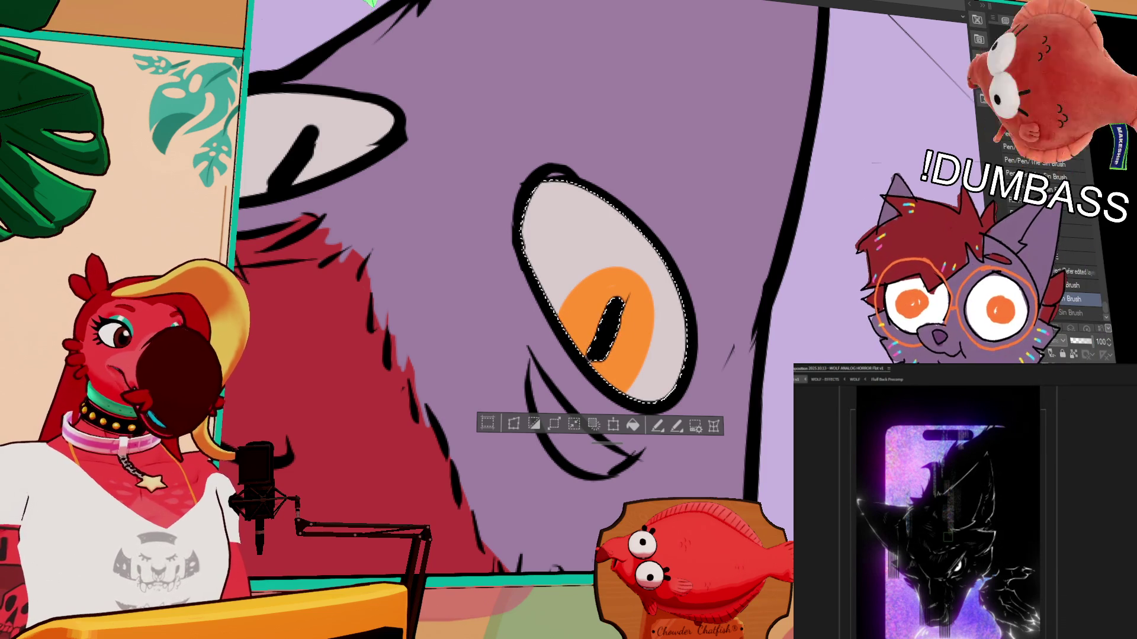
scroll(711, 363, down, 1)
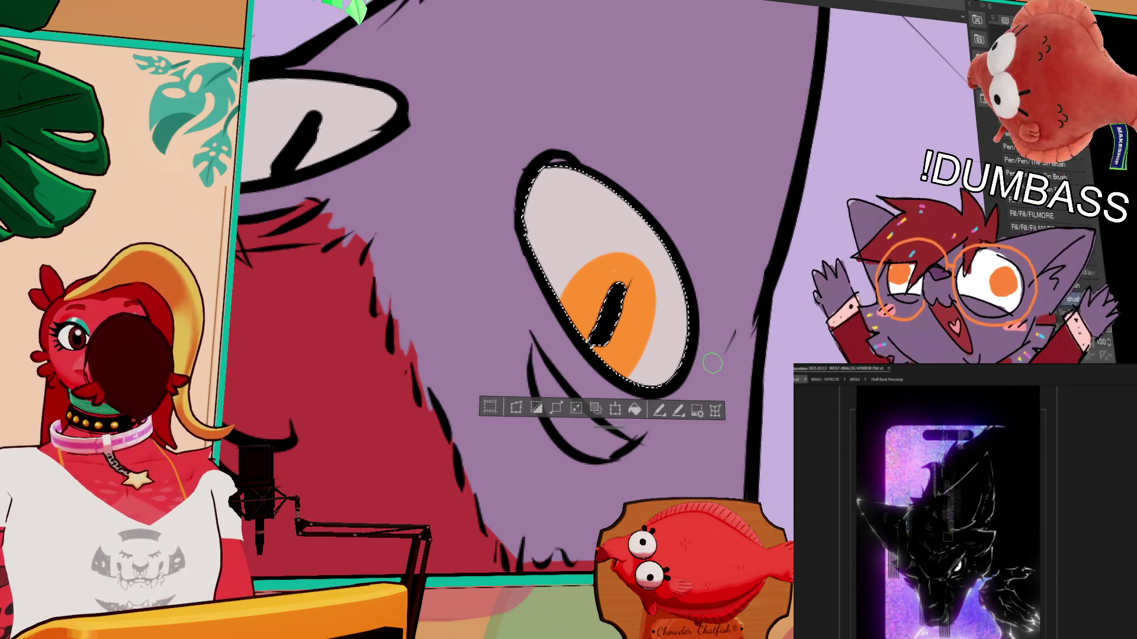
Step: Paint an orange iris in the other eye, deselect, and zoom out to the whole head
click(331, 113)
drag(248, 145, 342, 148)
mouse_move(282, 170)
mouse_down()
mouse_move(331, 118)
mouse_move(299, 151)
mouse_up()
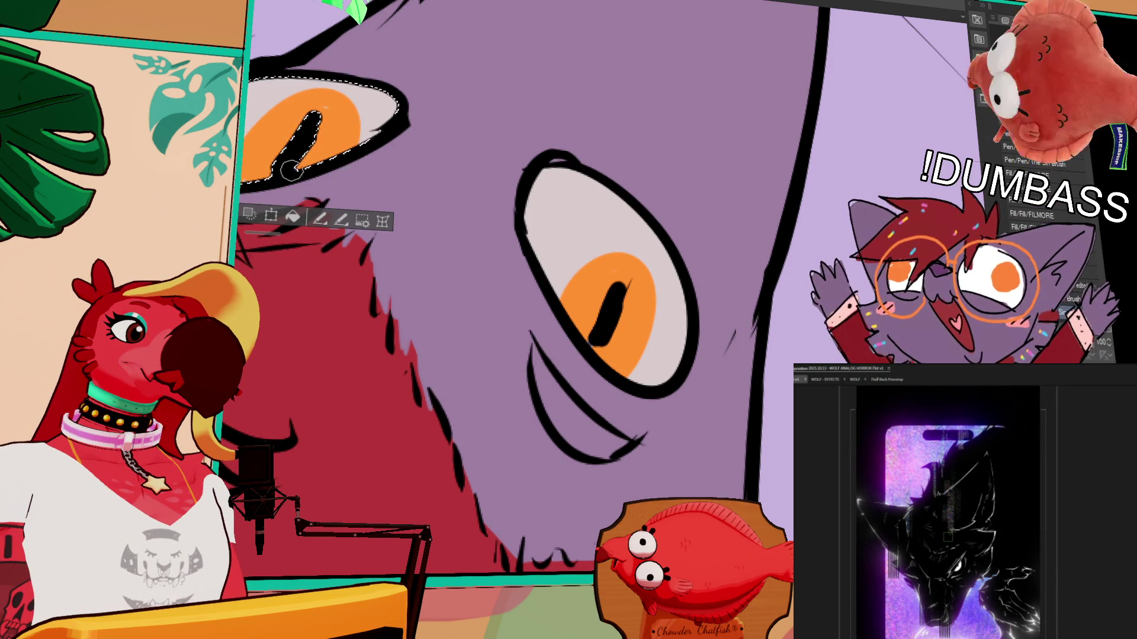
key(ctrl+d)
key(ctrl+minus)
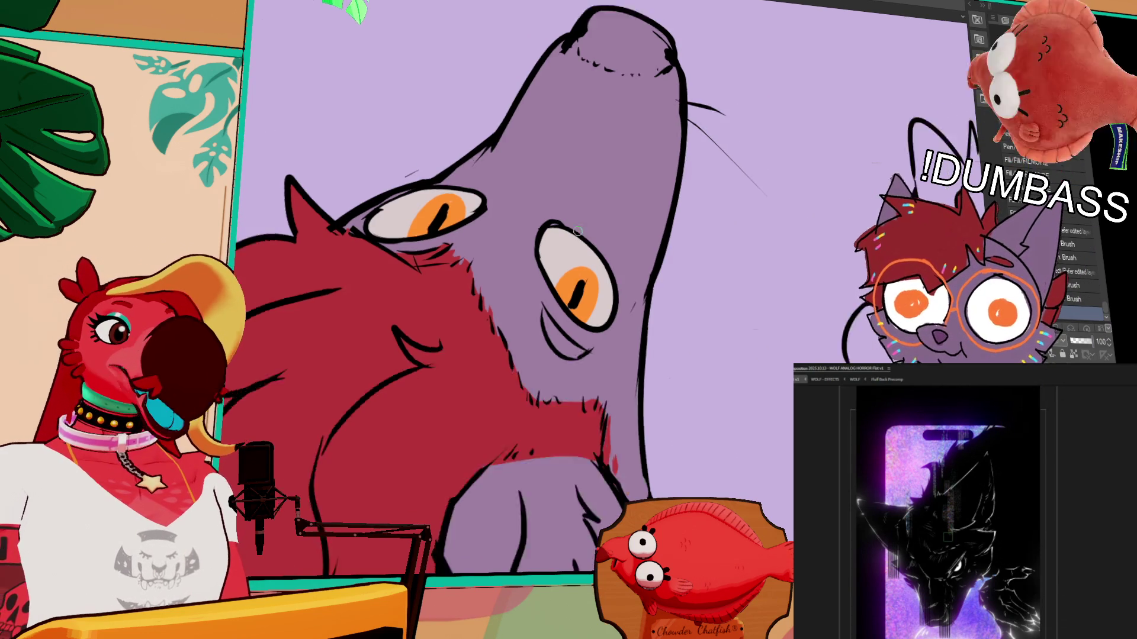
scroll(633, 306, down, 5)
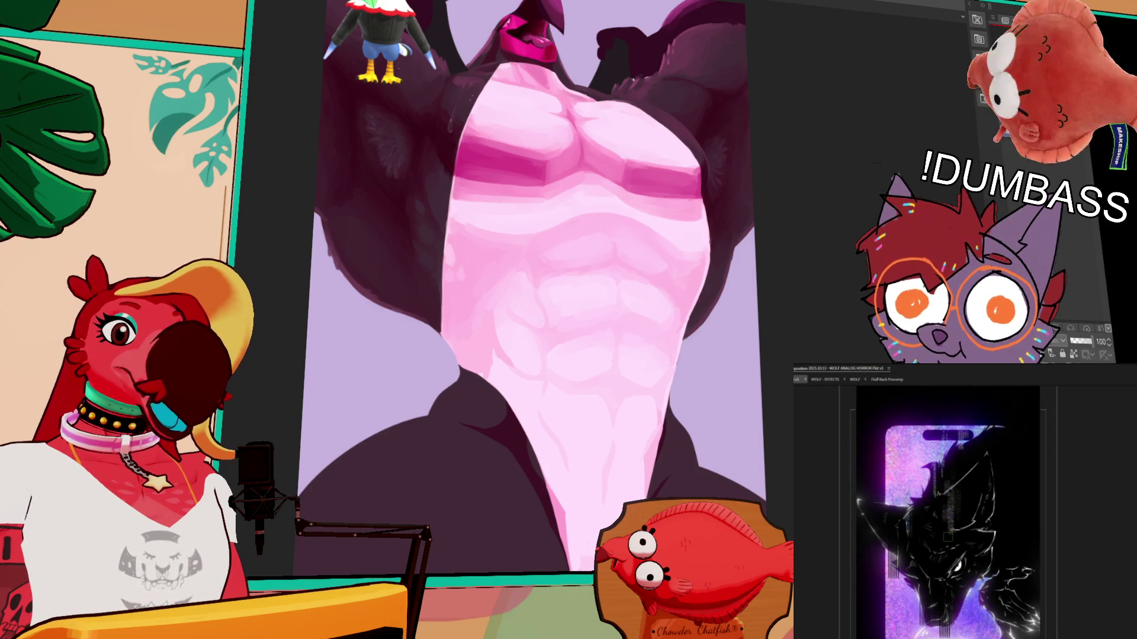
Step: Undo the last stroke on the bird's lower abs, then pan over the chest, wings and drips
key(ctrl+z)
scroll(533, 284, up, 3)
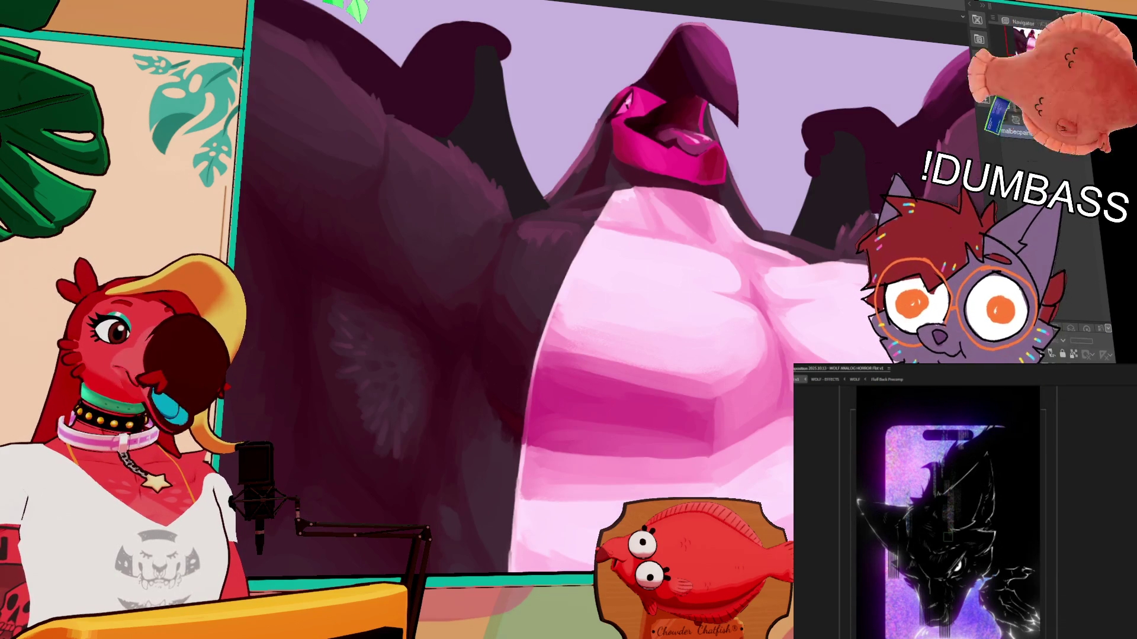
mouse_move(692, 551)
mouse_down()
mouse_move(689, 318)
mouse_move(768, 223)
mouse_up()
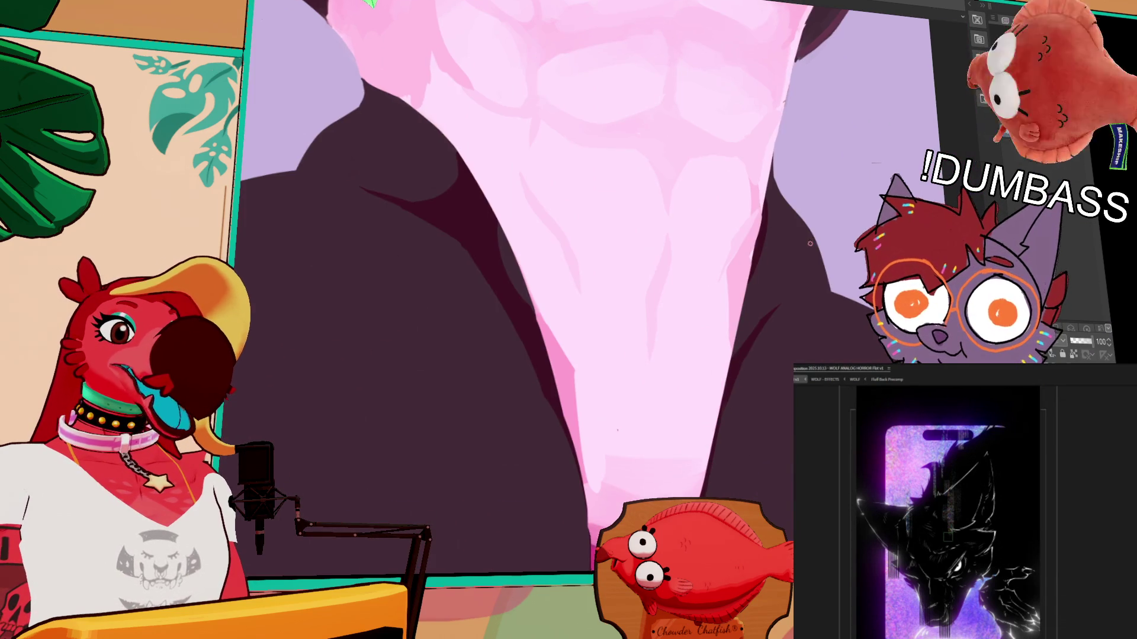
mouse_move(618, 430)
mouse_down()
mouse_move(563, 243)
mouse_move(535, 335)
mouse_up()
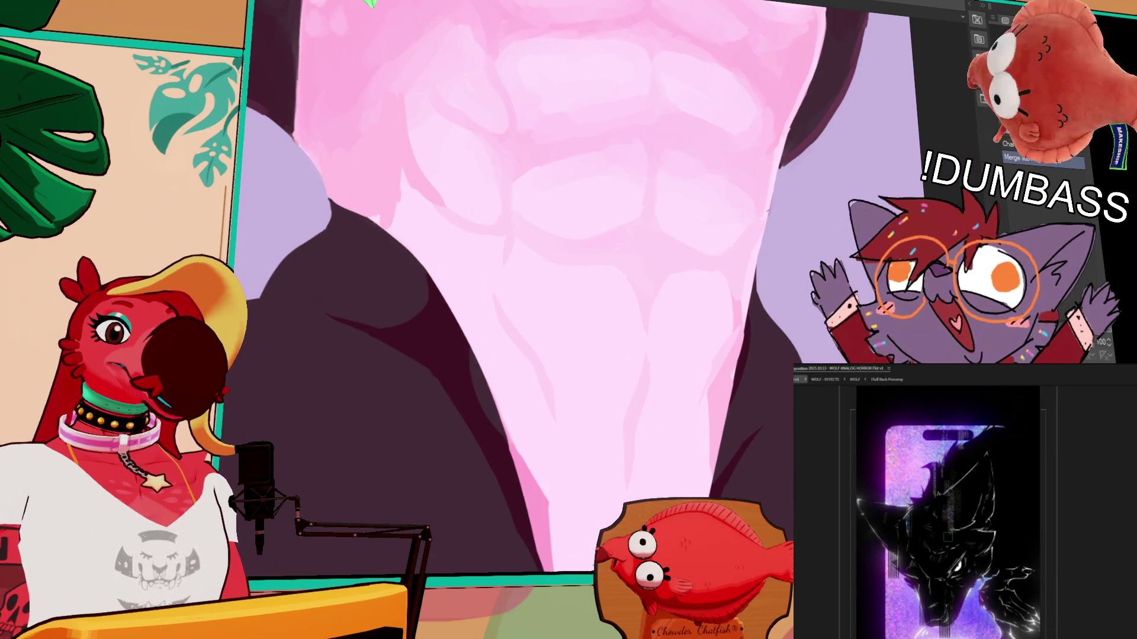
scroll(745, 238, down, 5)
scroll(682, 366, up, 5)
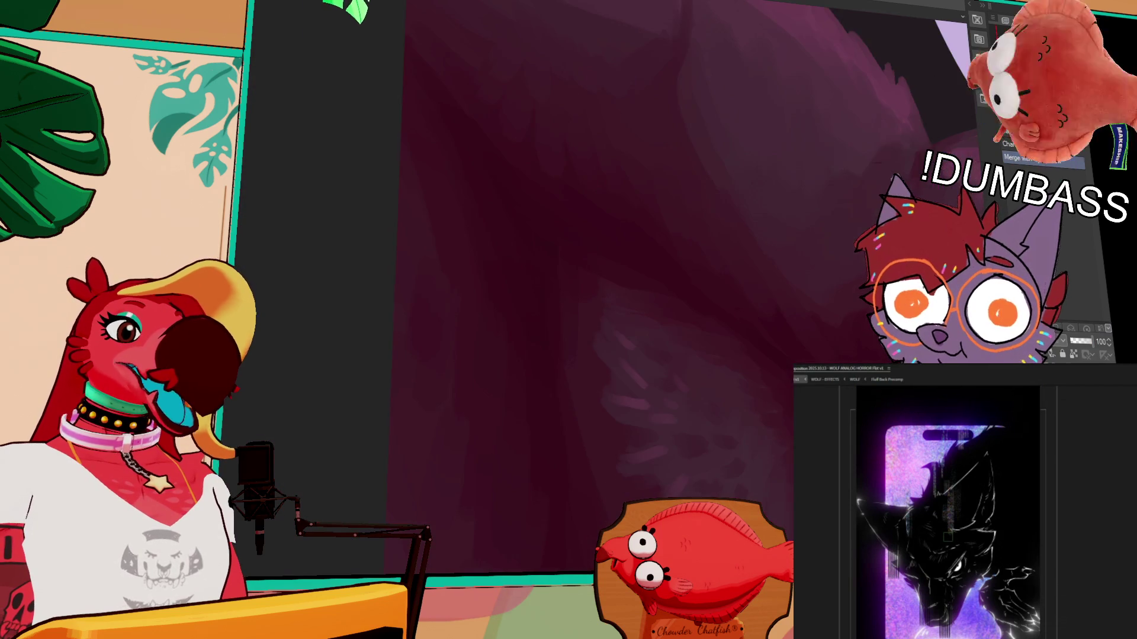
scroll(682, 365, down, 5)
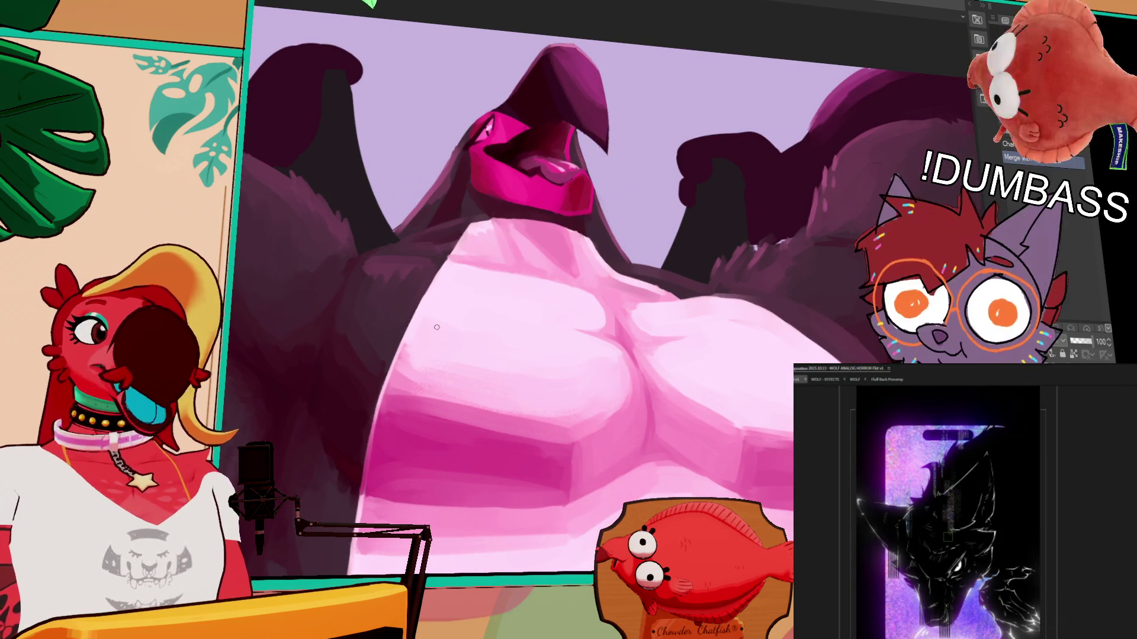
scroll(557, 335, up, 3)
scroll(563, 343, down, 3)
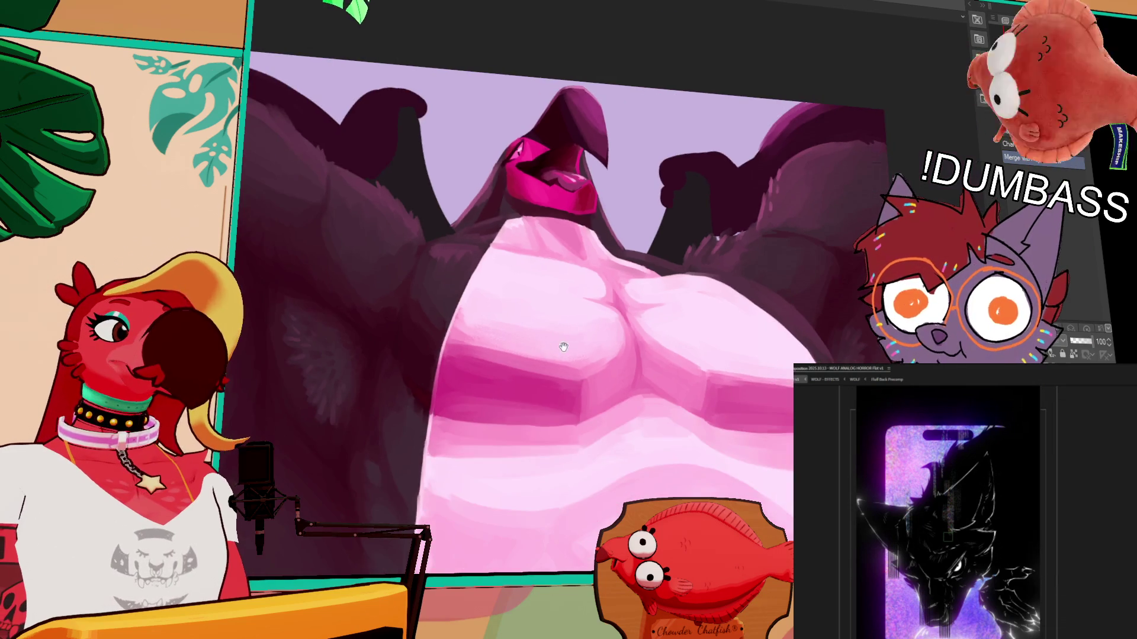
drag(564, 343, 611, 312)
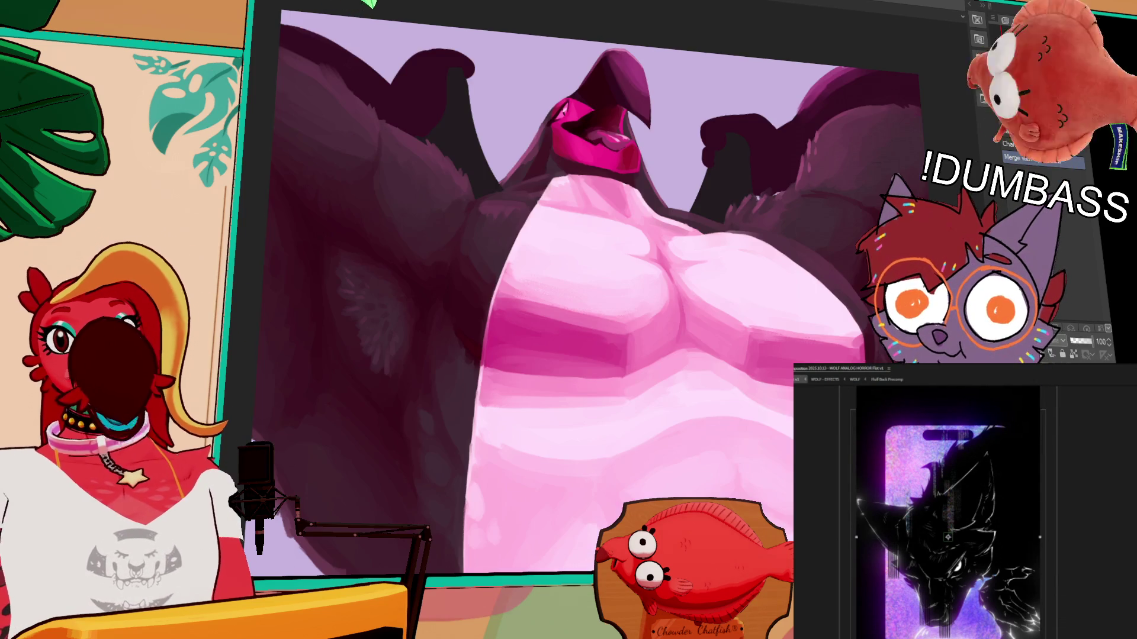
scroll(483, 290, up, 10)
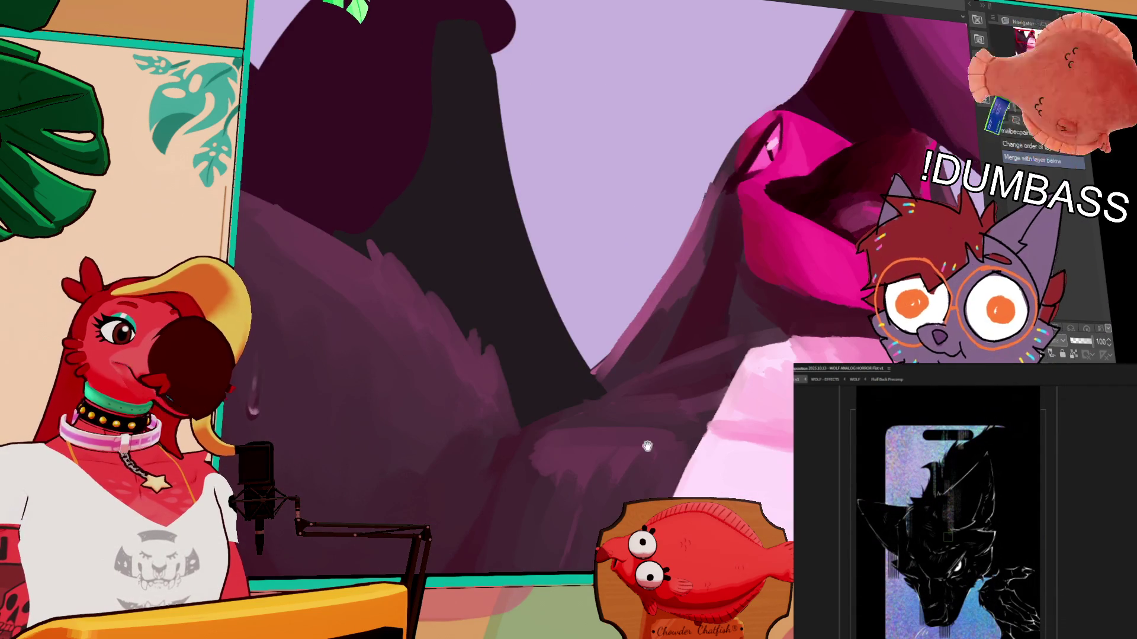
drag(647, 446, 603, 307)
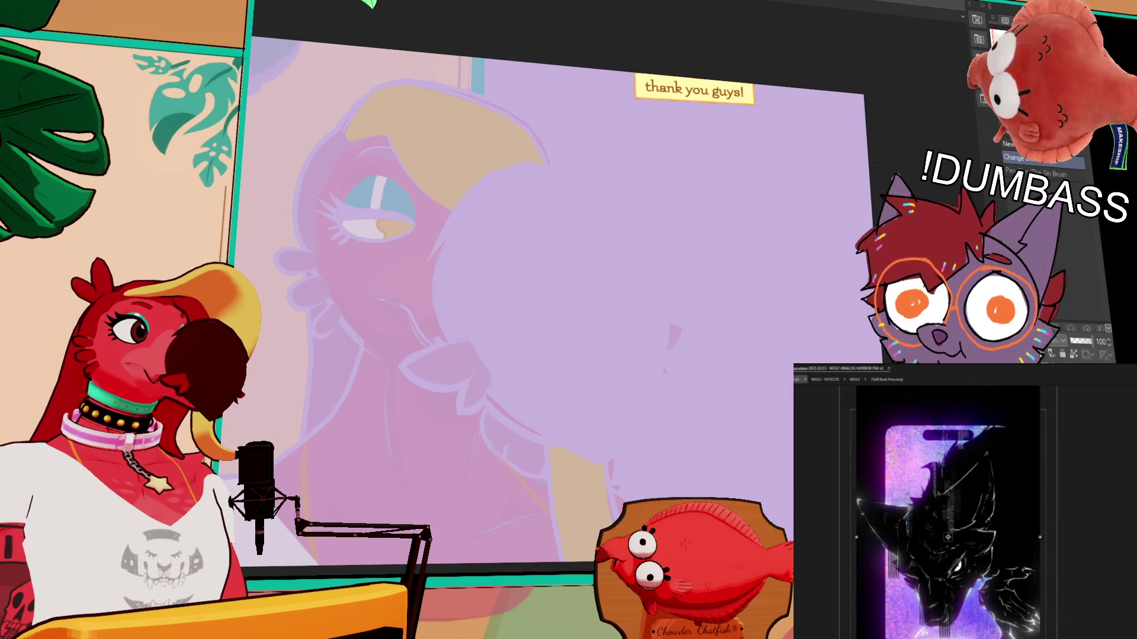
Step: Cycle with Ctrl+Tab to the wolf document and pan until the character reference shows
key(ctrl+Tab)
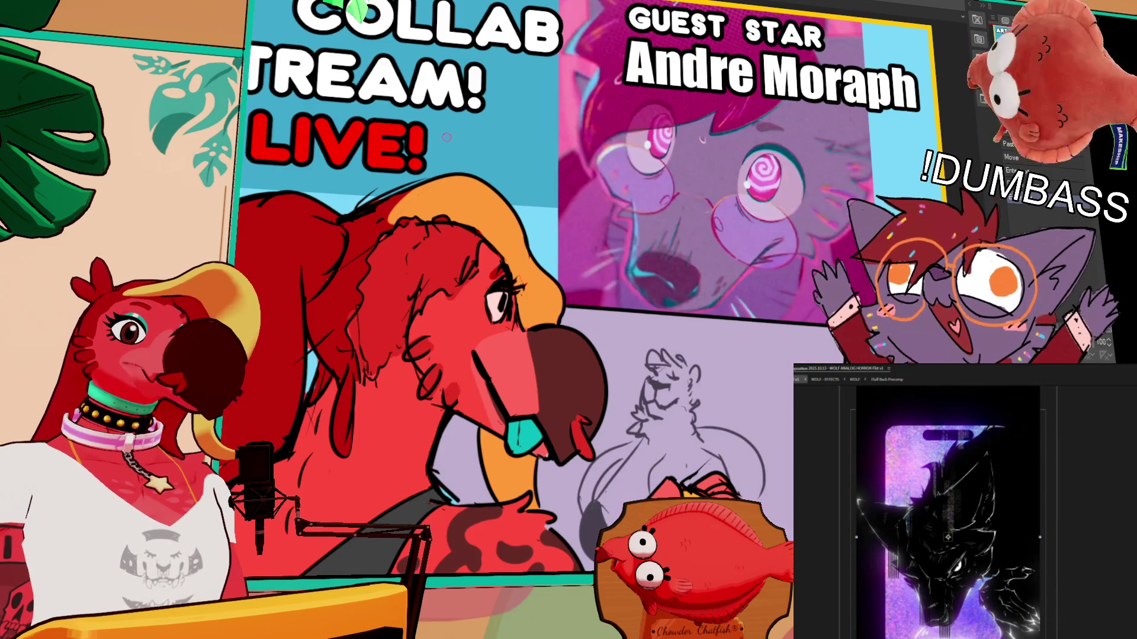
key(ctrl+Tab)
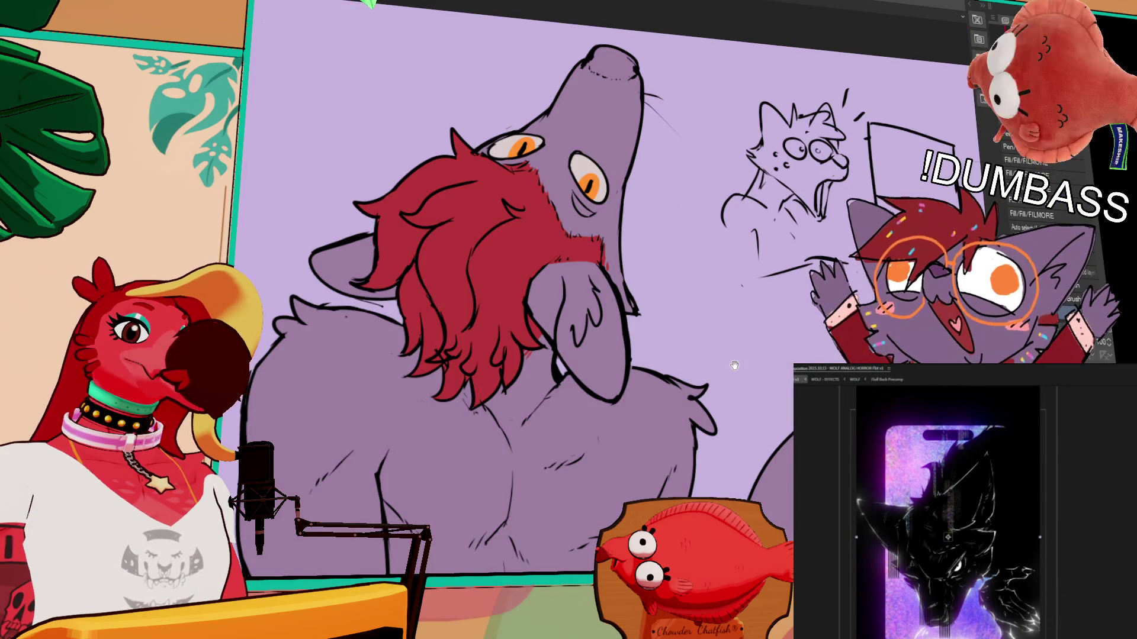
drag(734, 365, 738, 317)
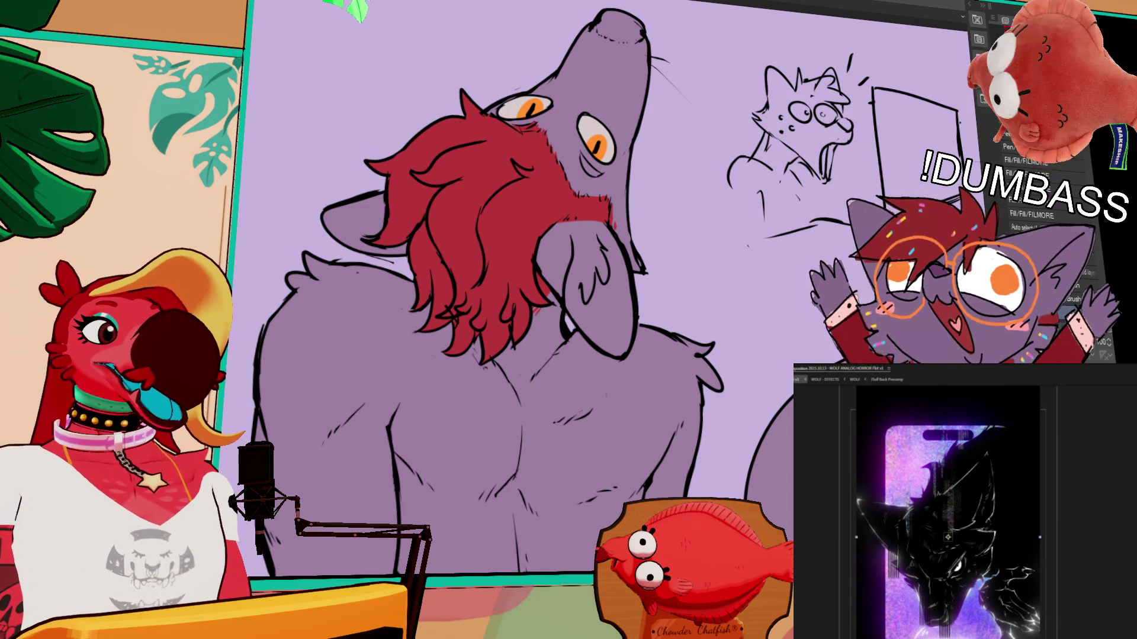
drag(737, 317, 744, 277)
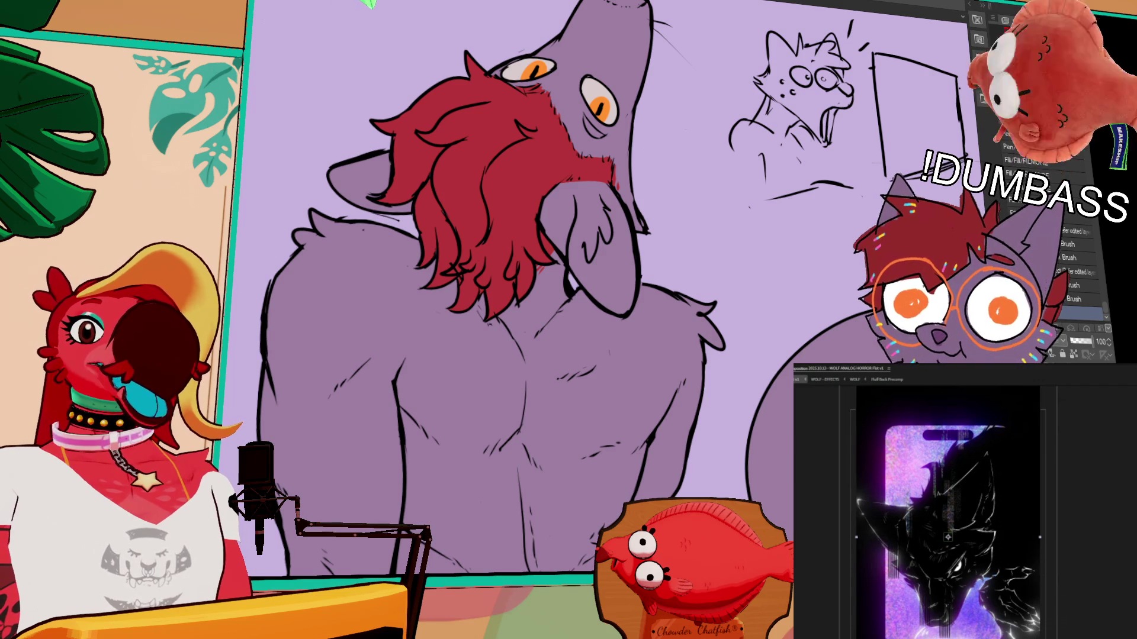
scroll(592, 267, up, 3)
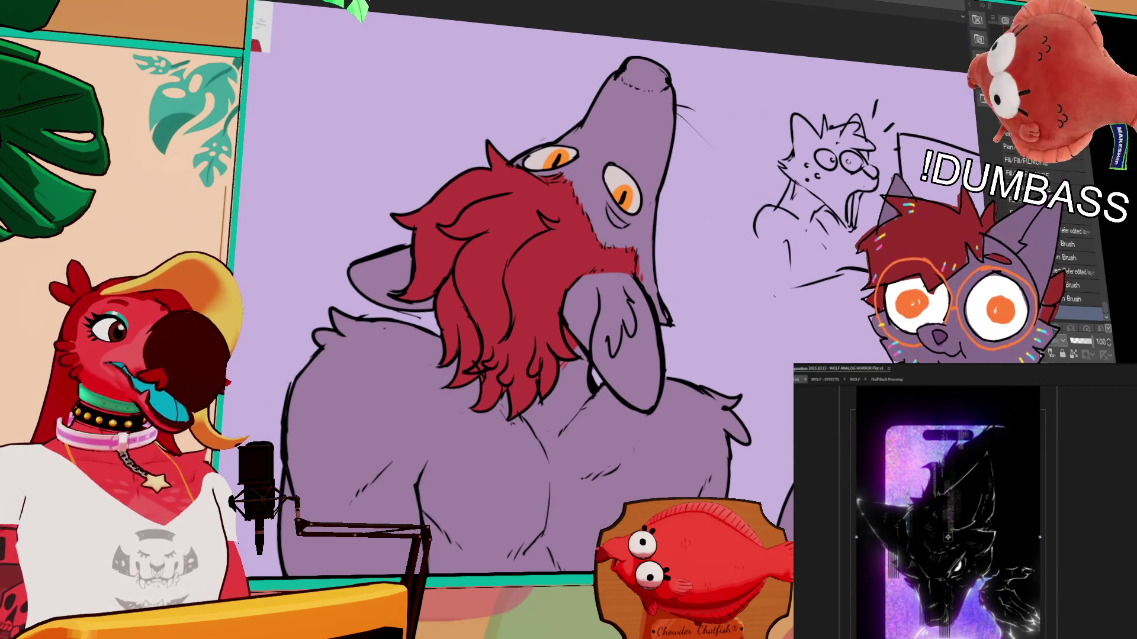
mouse_move(379, 154)
mouse_down()
mouse_move(385, 94)
mouse_move(611, 255)
mouse_up()
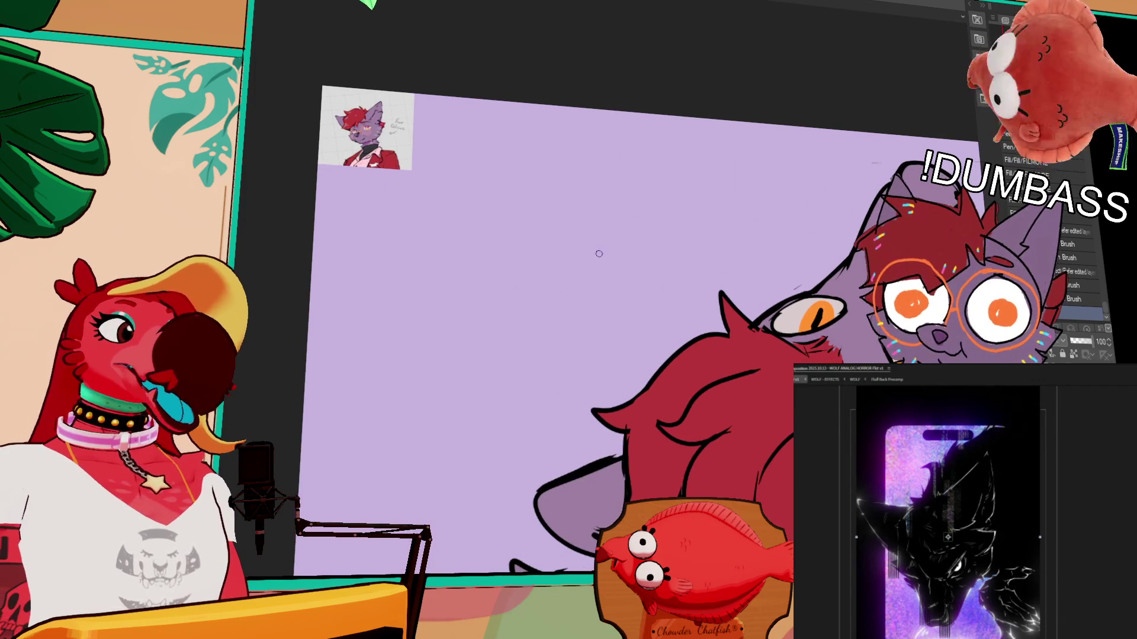
drag(814, 381, 831, 342)
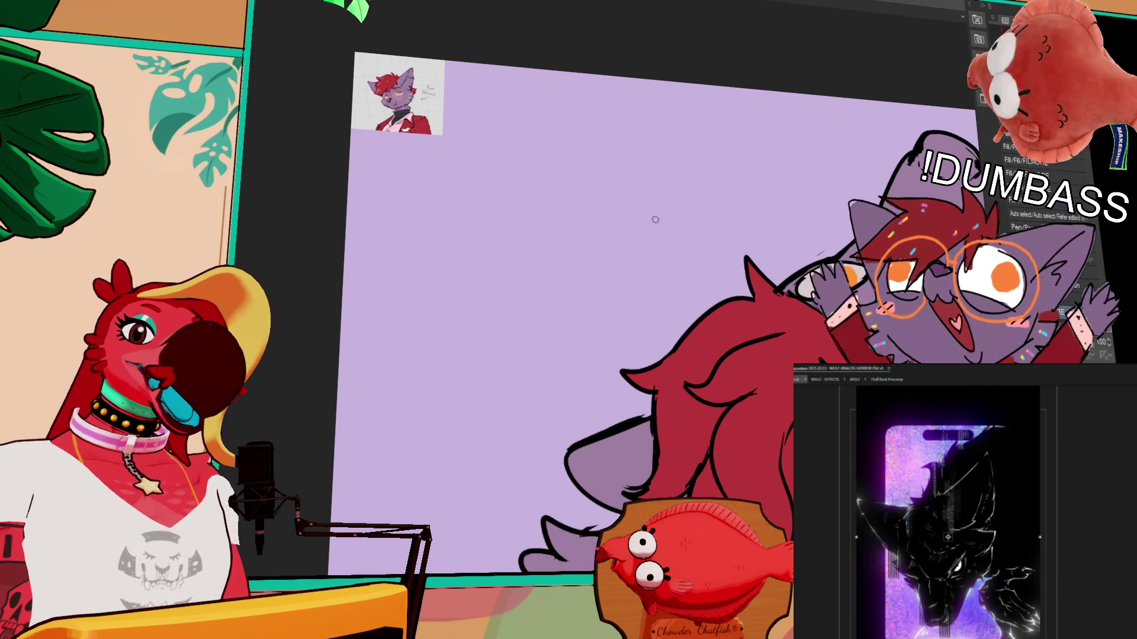
key(ctrl+plus)
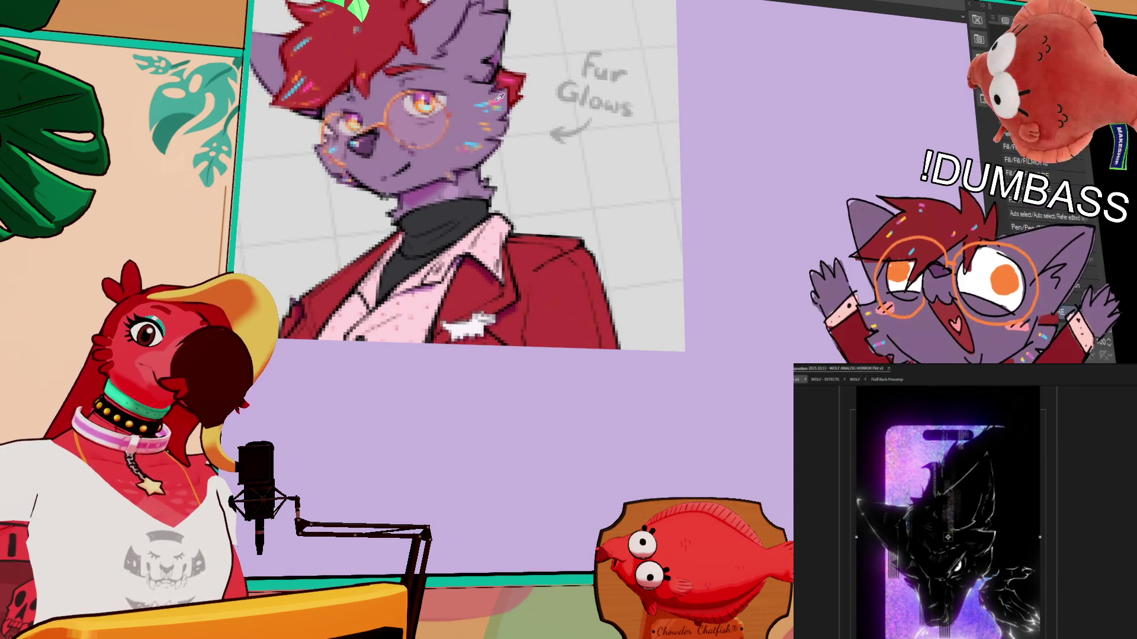
scroll(462, 178, down, 5)
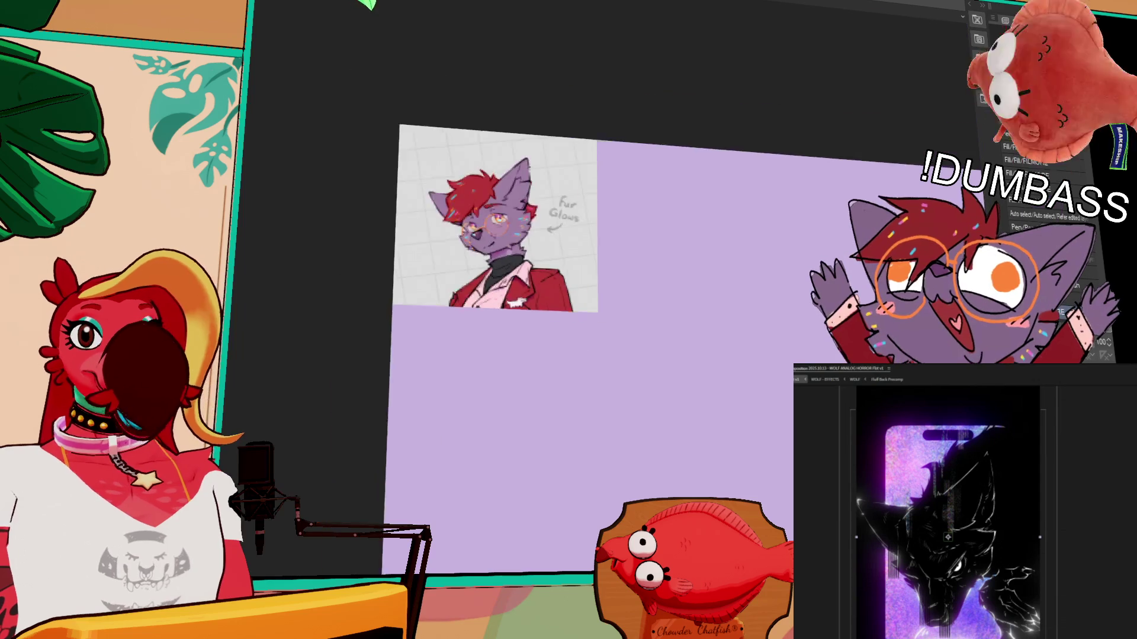
scroll(592, 266, up, 5)
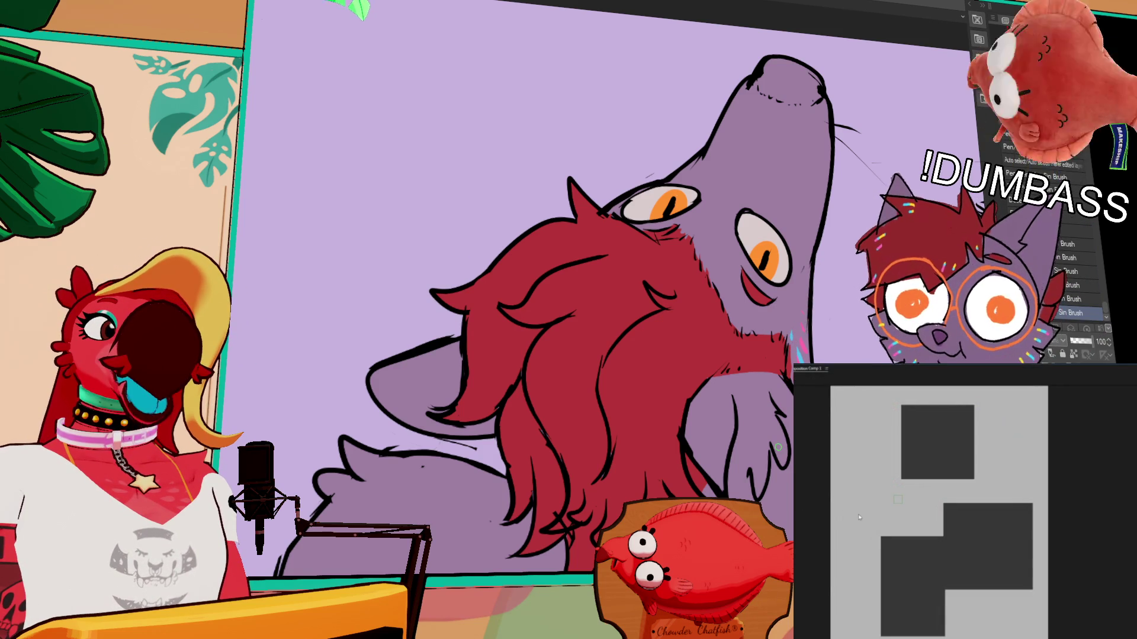
Step: Zoom the composition preview in and out and shift it upward
key(period)
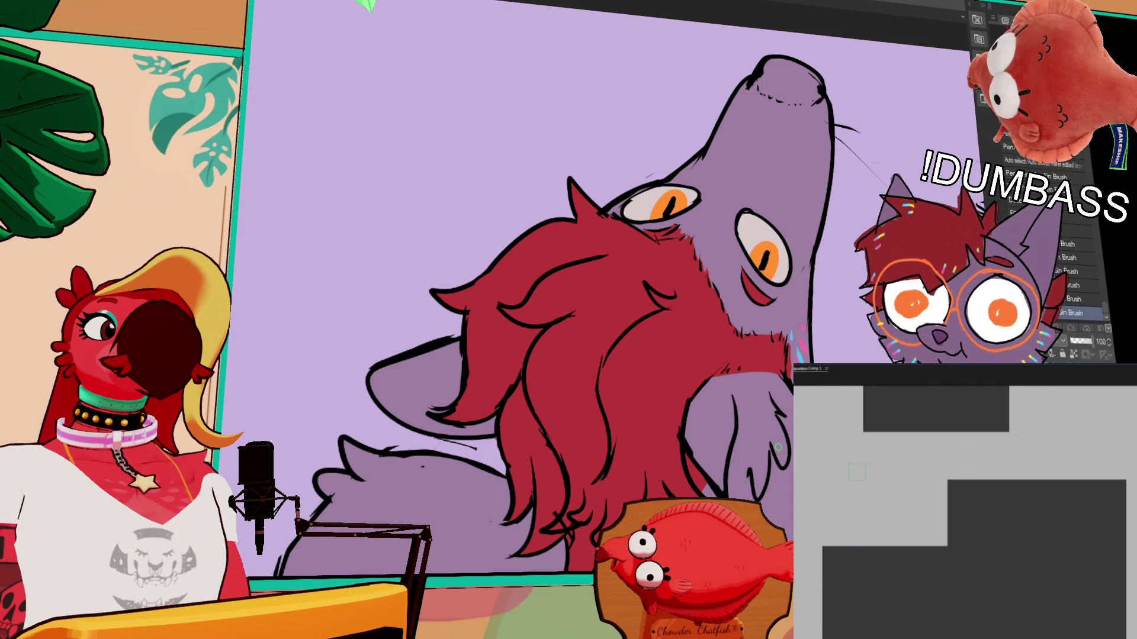
key(comma)
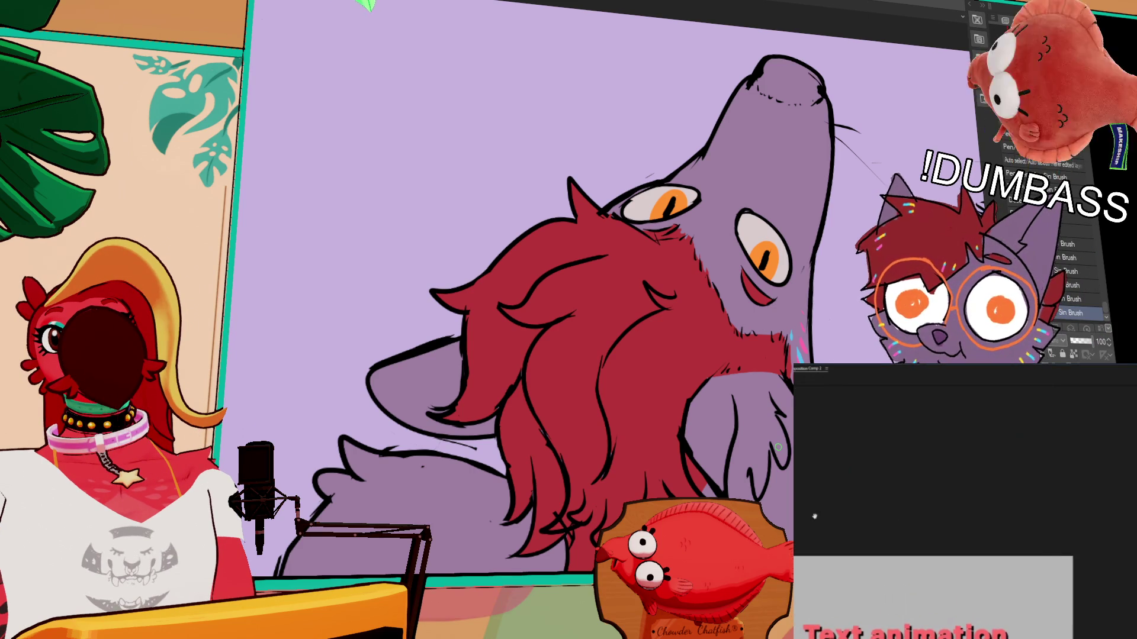
mouse_move(838, 487)
mouse_down()
mouse_move(1044, 427)
mouse_move(1048, 636)
mouse_up()
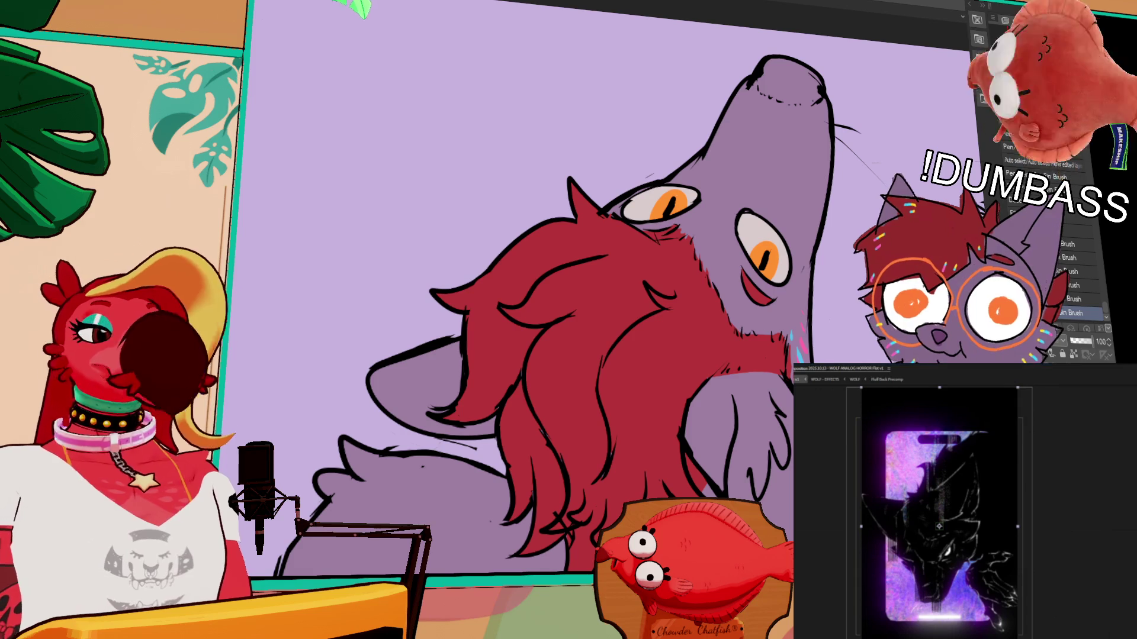
Step: Lasso the wolf's lower eye, nudge it slightly right and down, commit and deselect
mouse_move(755, 266)
mouse_down()
mouse_move(739, 292)
mouse_move(785, 308)
mouse_move(784, 283)
mouse_up()
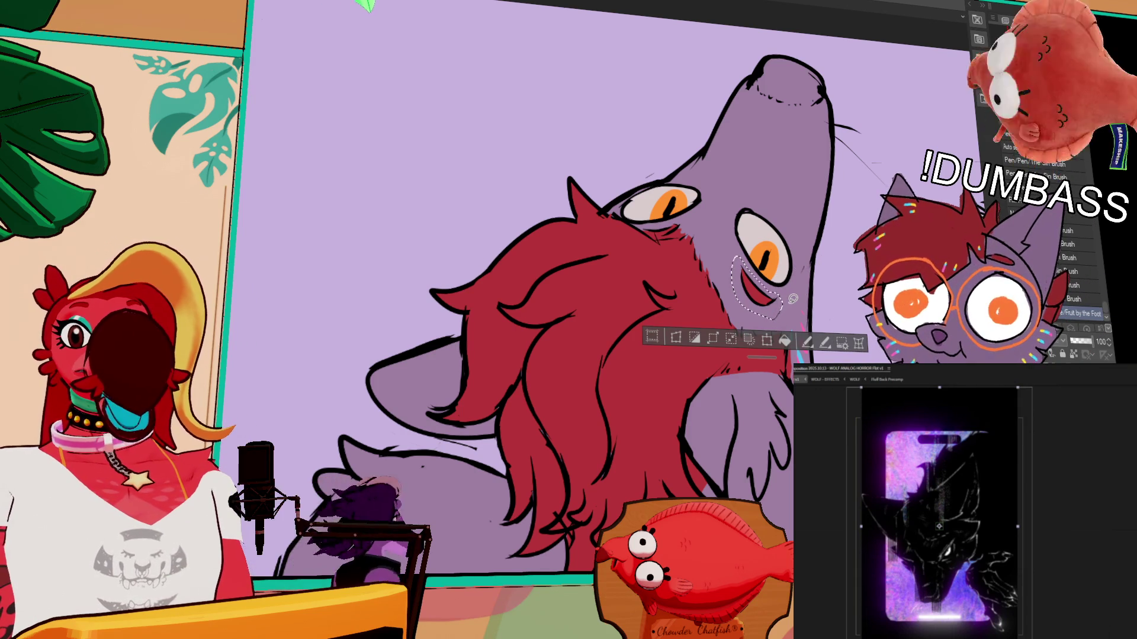
click(767, 339)
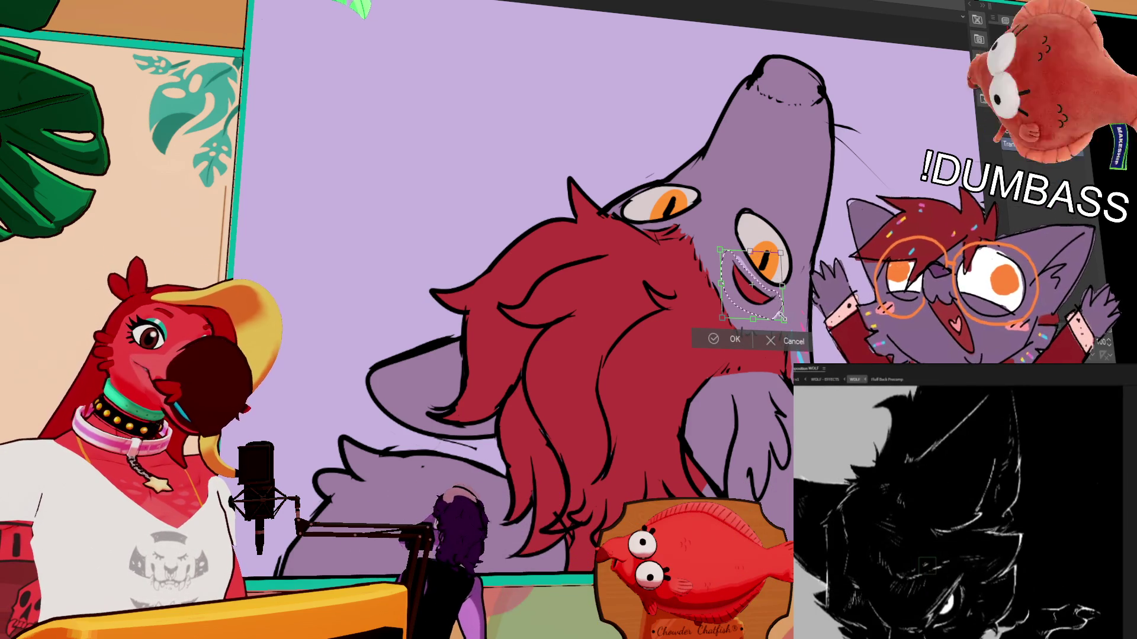
drag(785, 317, 790, 321)
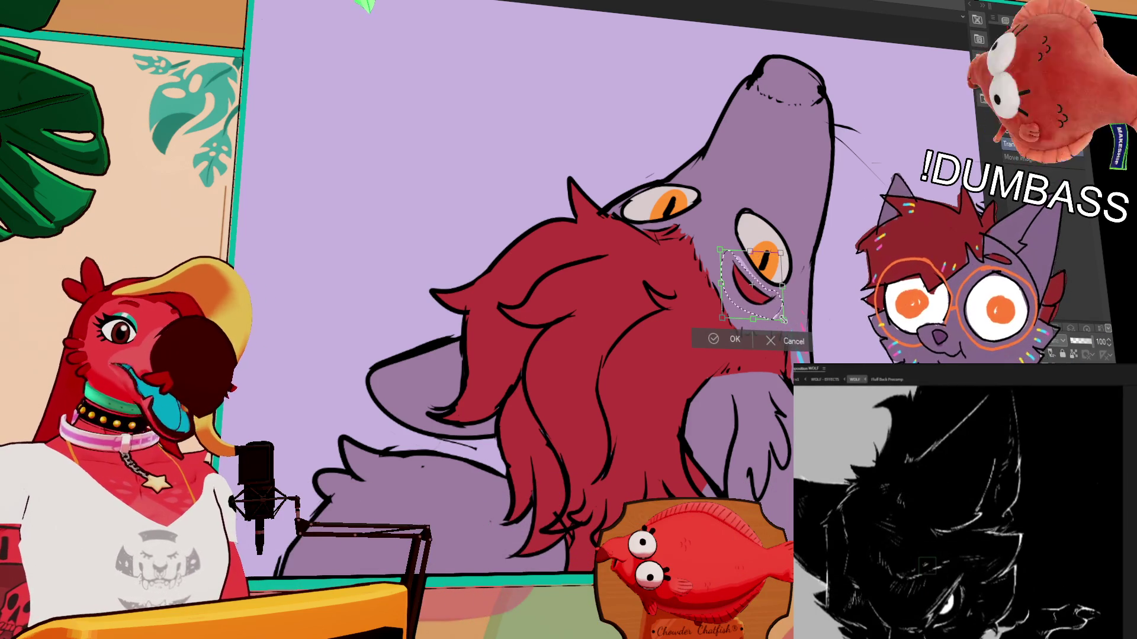
key(Return)
key(ctrl+d)
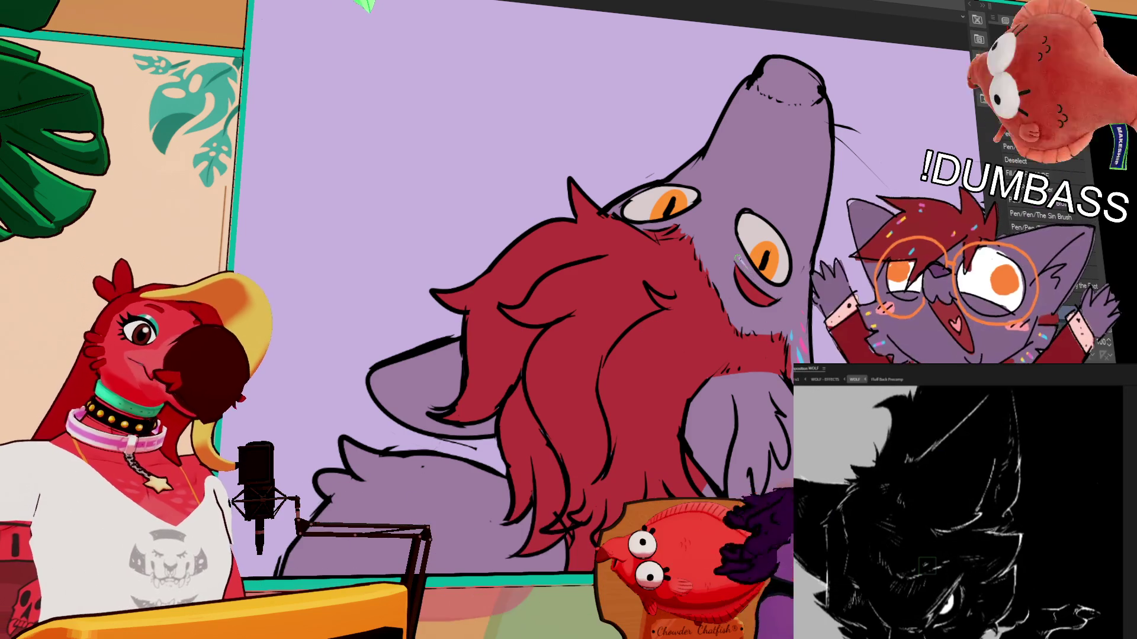
Step: Step through the animation frames to compare the poses
scroll(592, 285, up, 2)
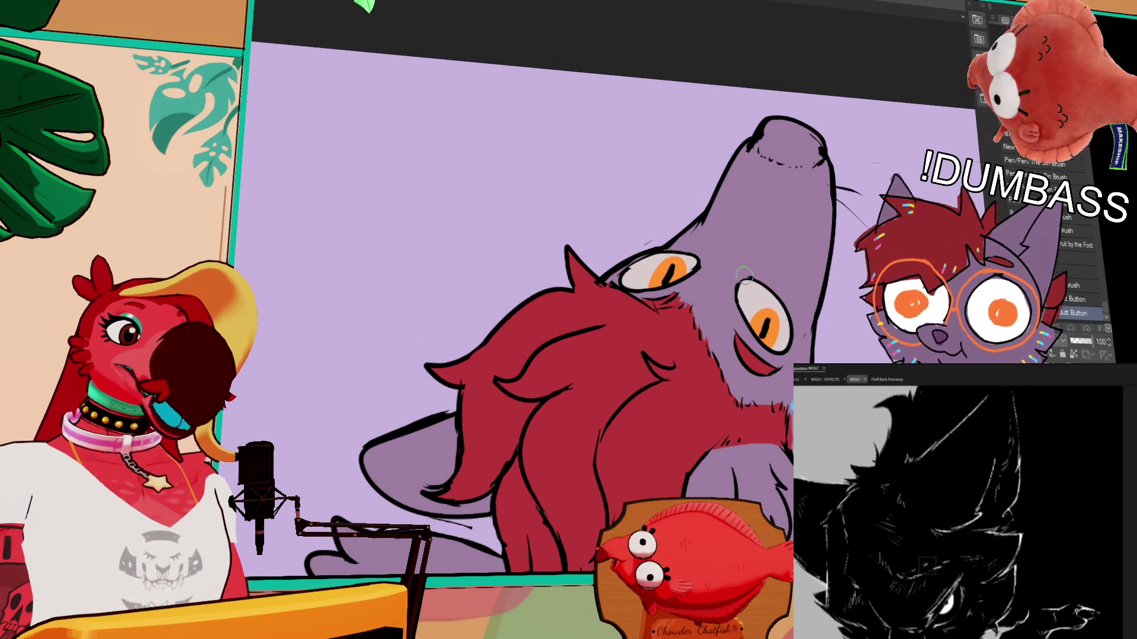
key(Right)
key(Right)
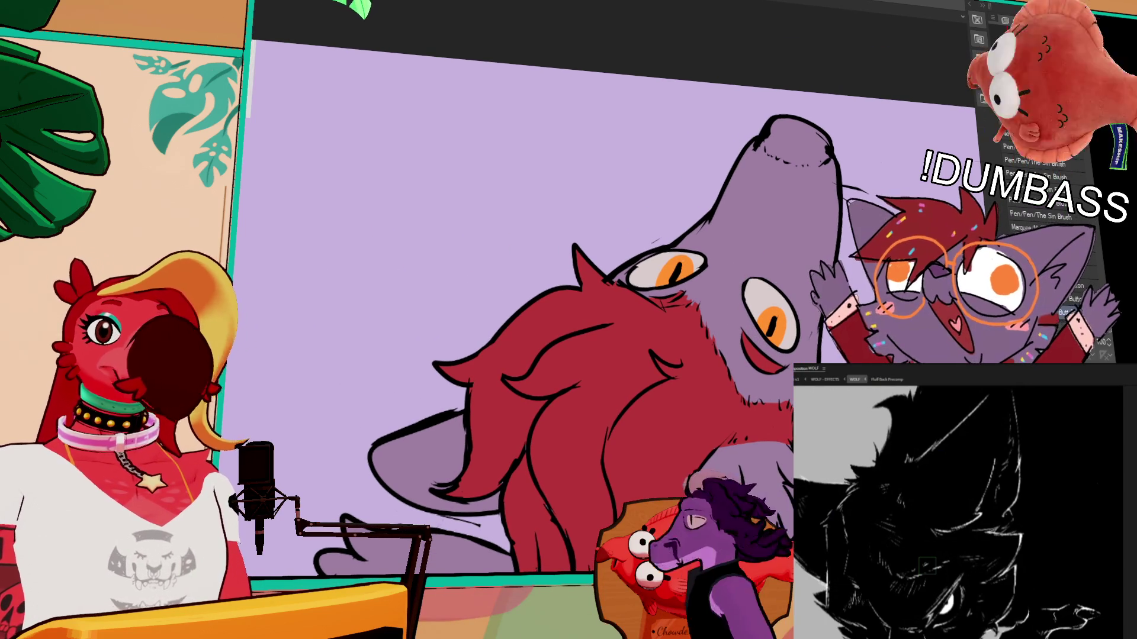
scroll(592, 296, up, 1)
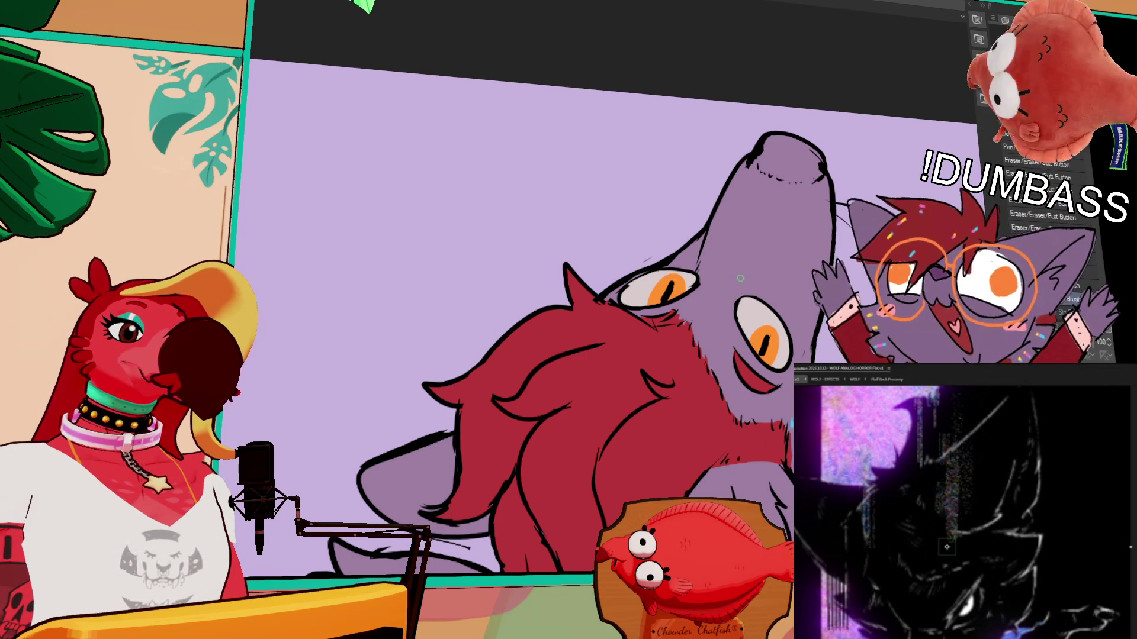
Step: Switch to the next brush and erase a small spot near the wolf's eye
key(comma)
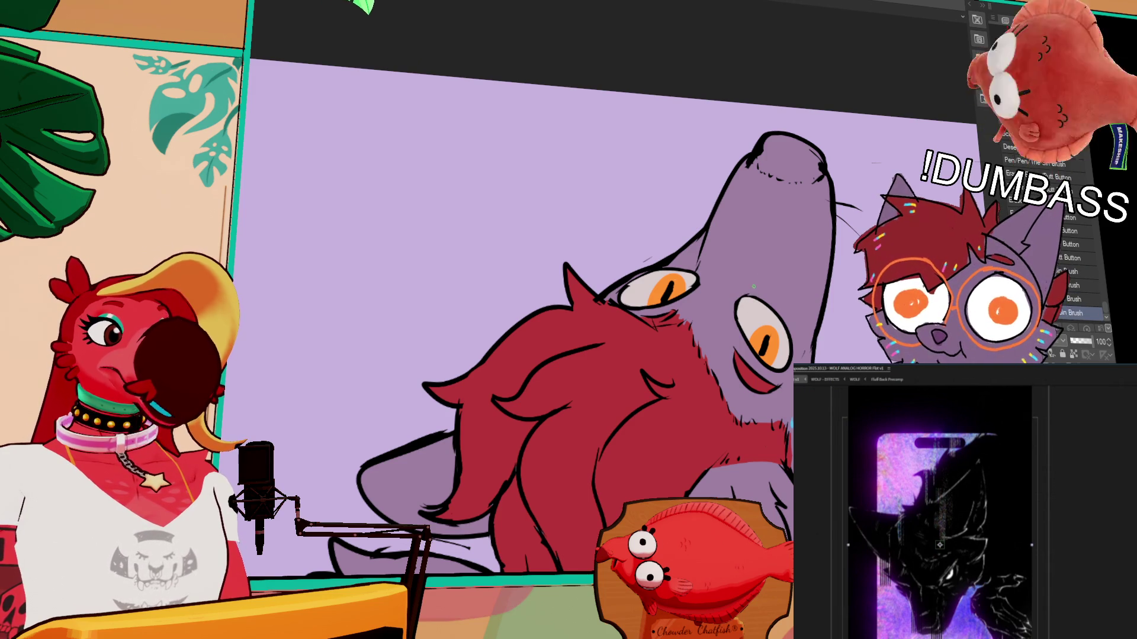
key(period)
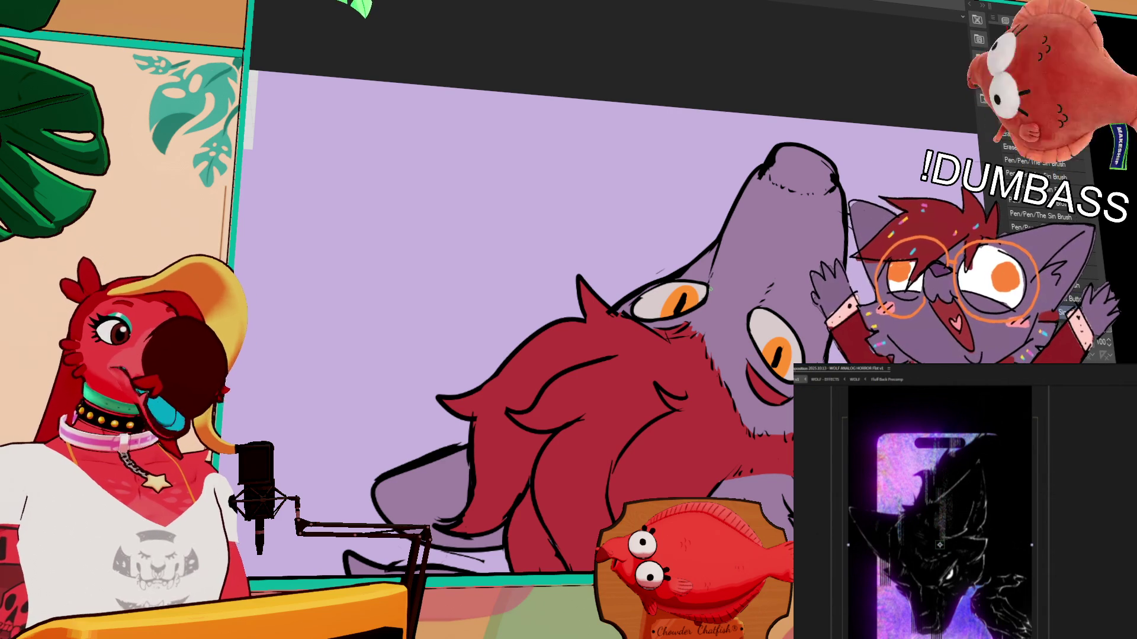
click(711, 293)
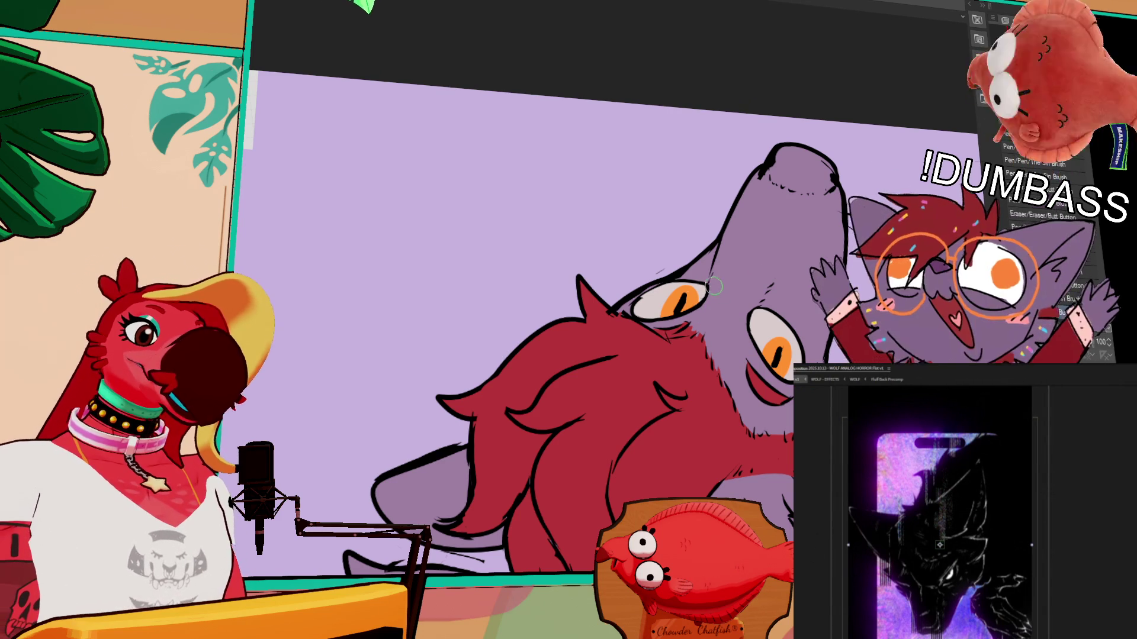
Step: Paint a small stroke near the wolf's snout, panning the drawing into position
mouse_move(733, 266)
mouse_down()
mouse_move(816, 278)
mouse_move(809, 240)
mouse_up()
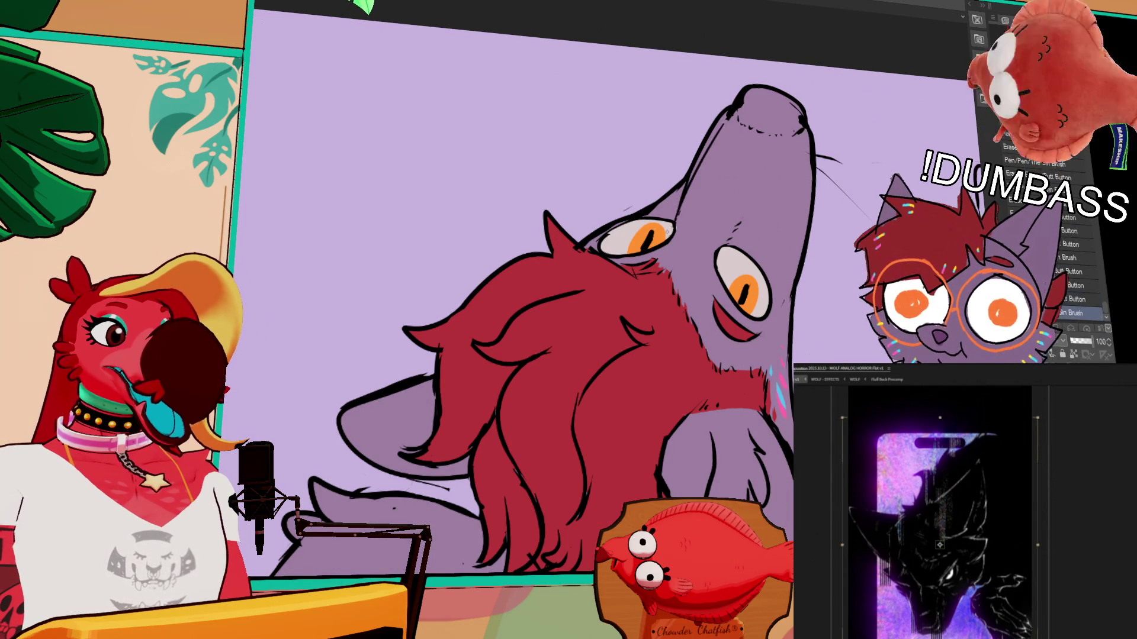
drag(681, 196, 706, 172)
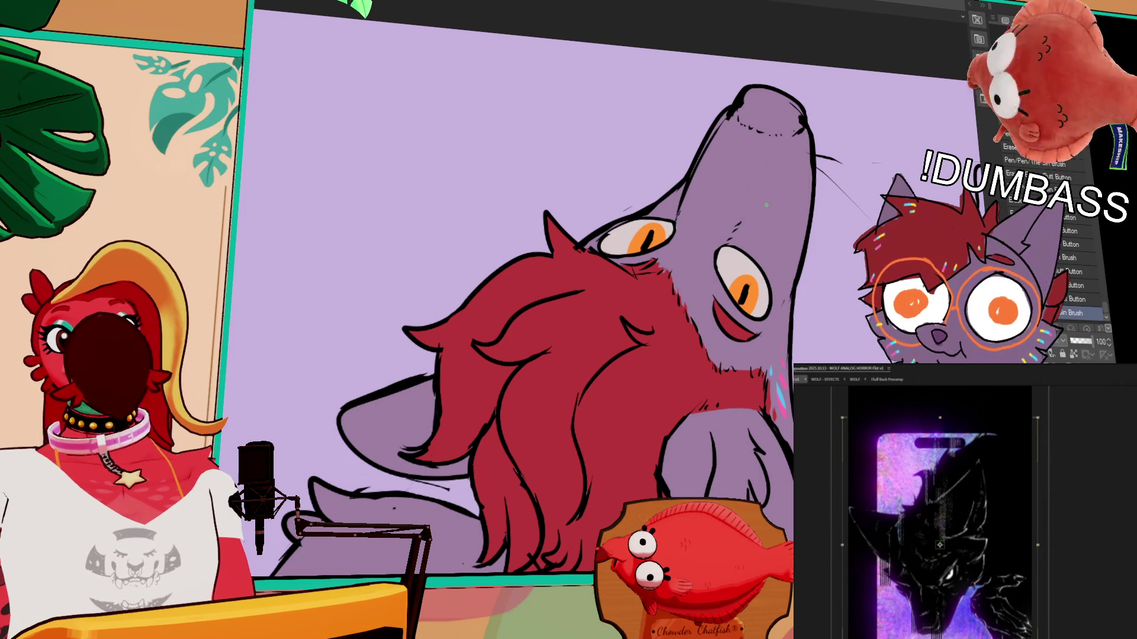
drag(762, 214, 764, 221)
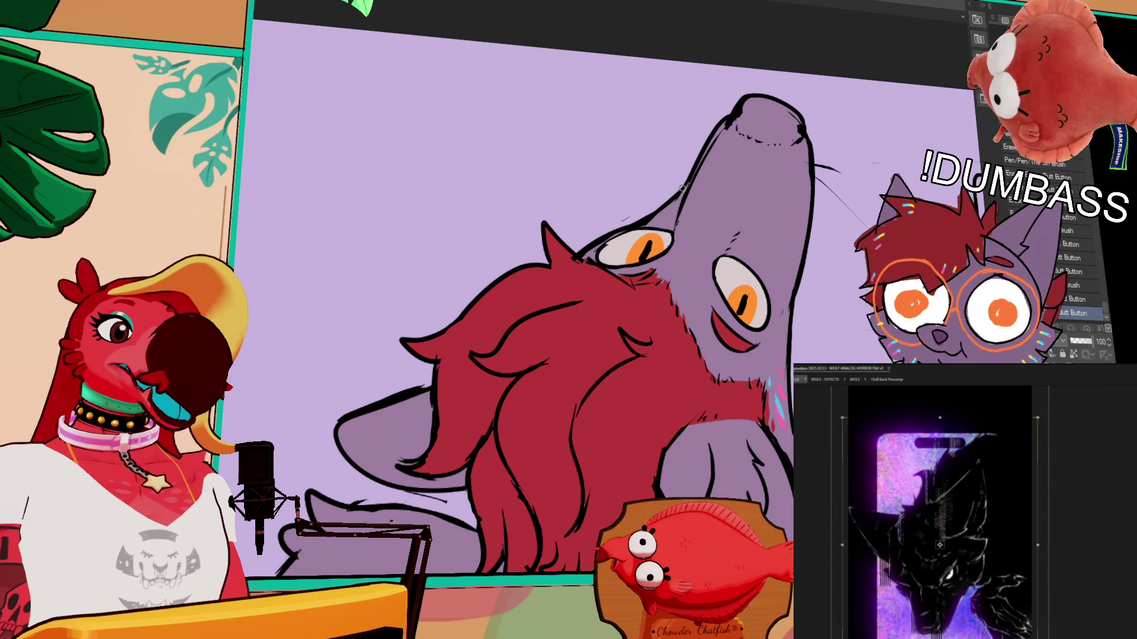
drag(845, 359, 833, 359)
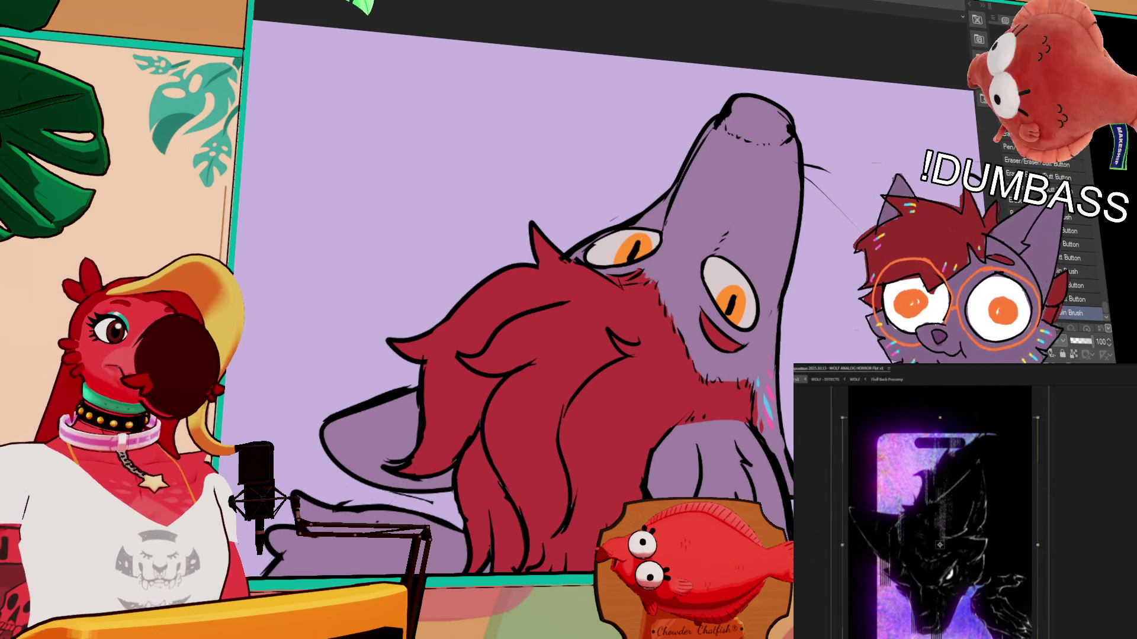
scroll(616, 296, down, 2)
drag(738, 432, 747, 379)
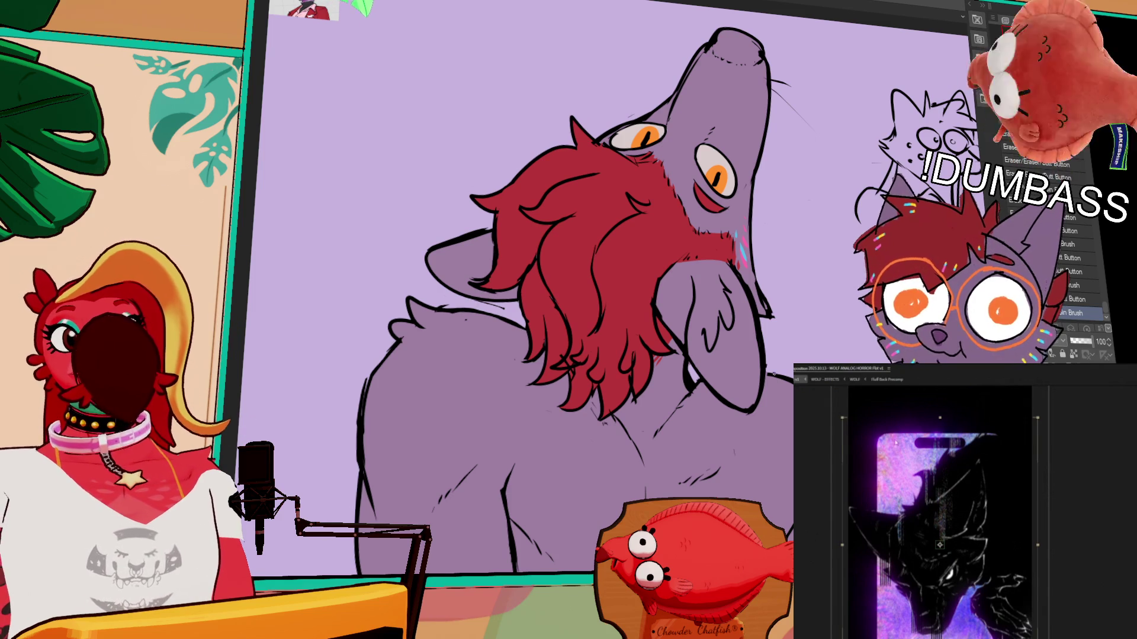
click(825, 384)
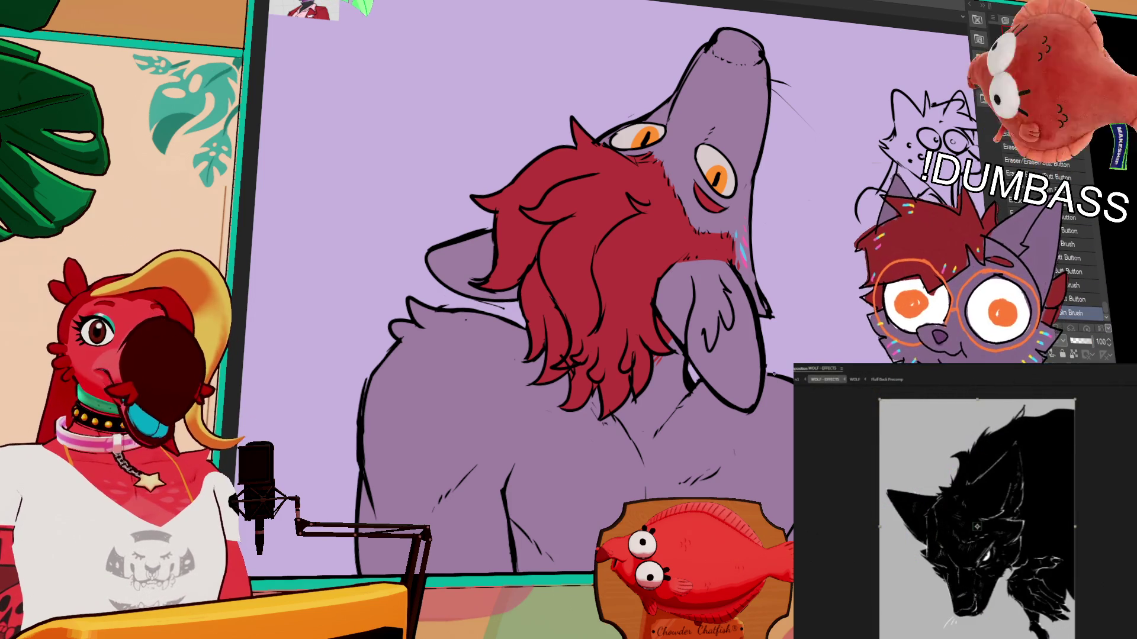
click(800, 379)
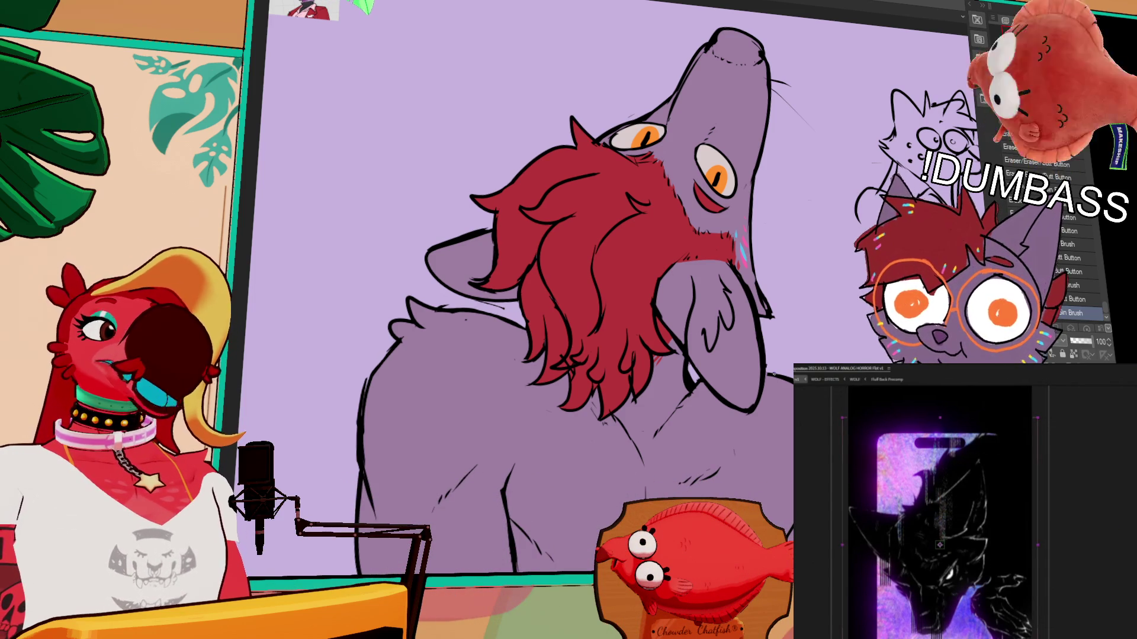
key(ctrl+minus)
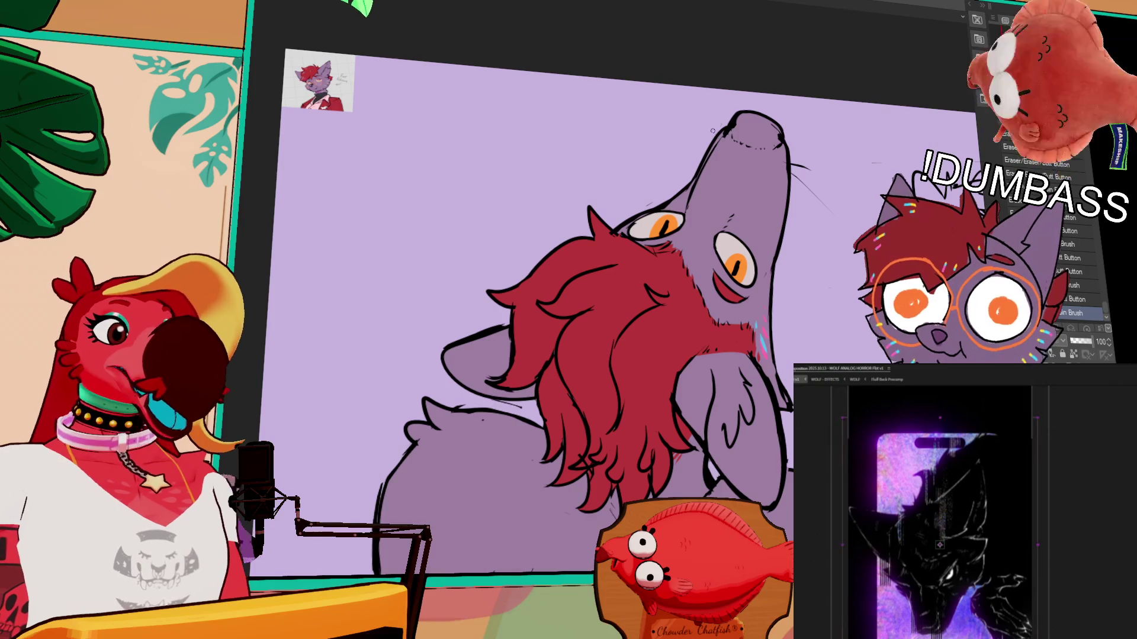
Step: Shade the tip of the wolf's nose dark purple with the Sin Brush
key(b)
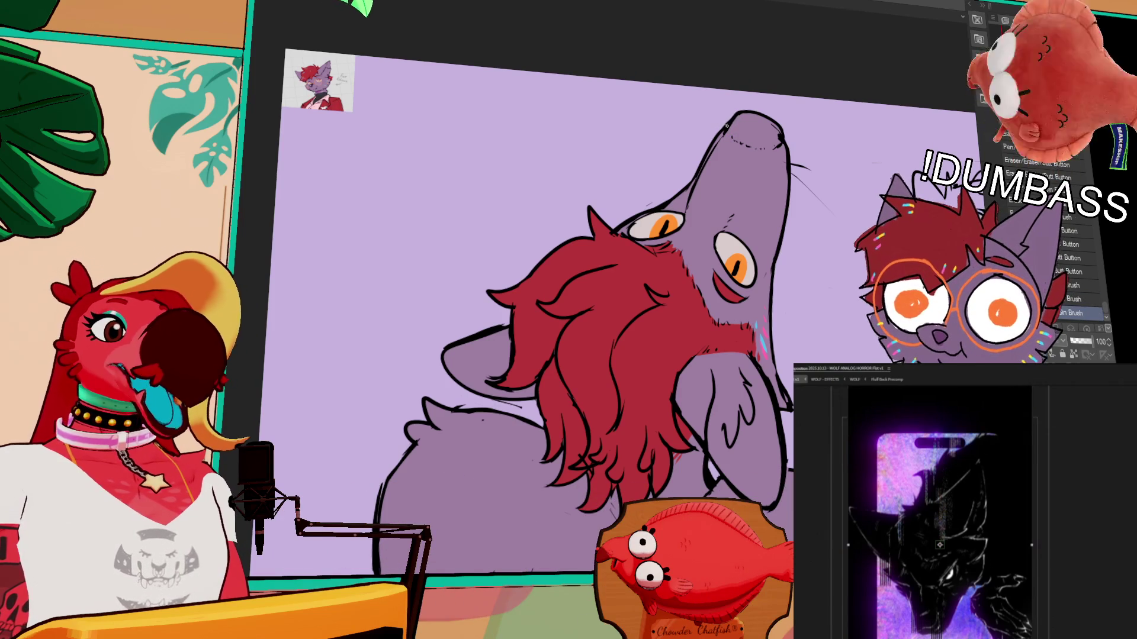
drag(780, 289, 782, 280)
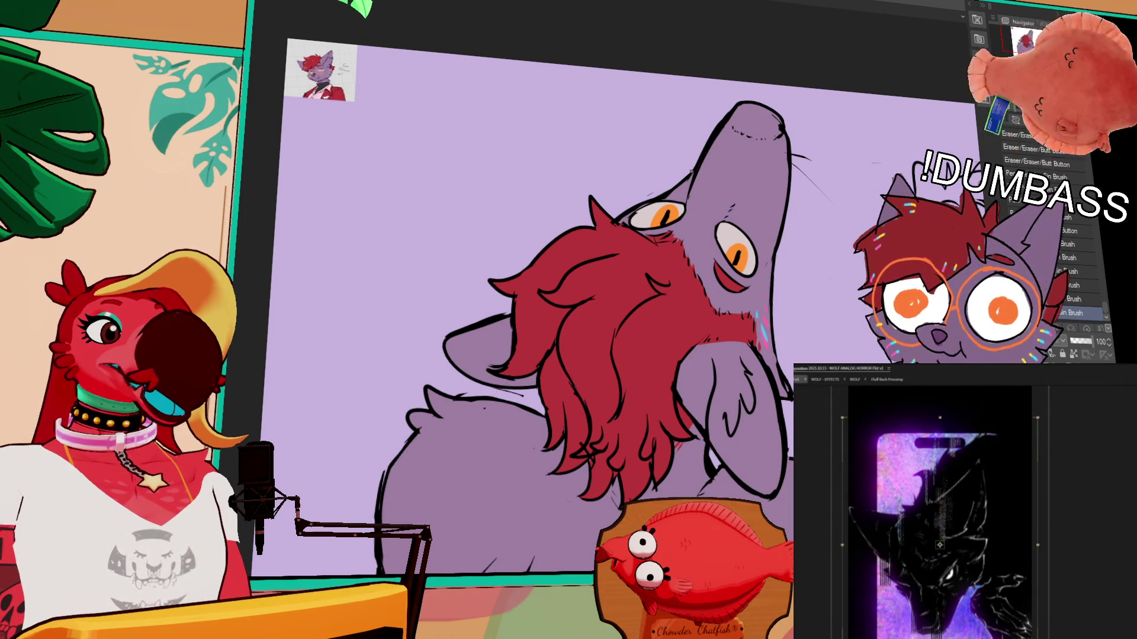
scroll(940, 559, up, 2)
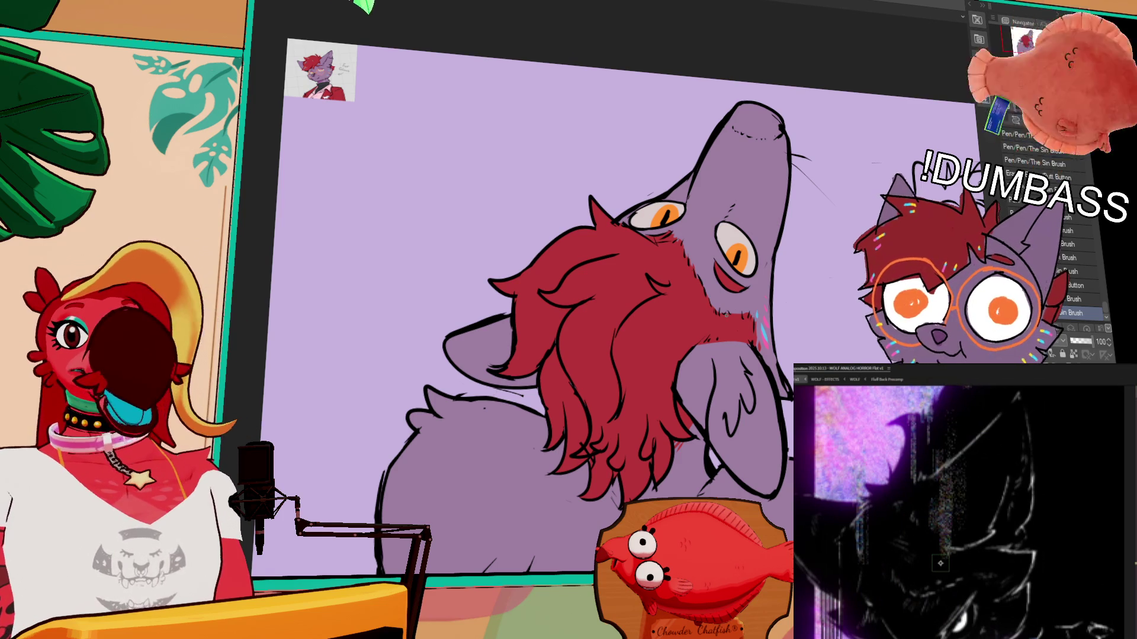
drag(761, 306, 763, 304)
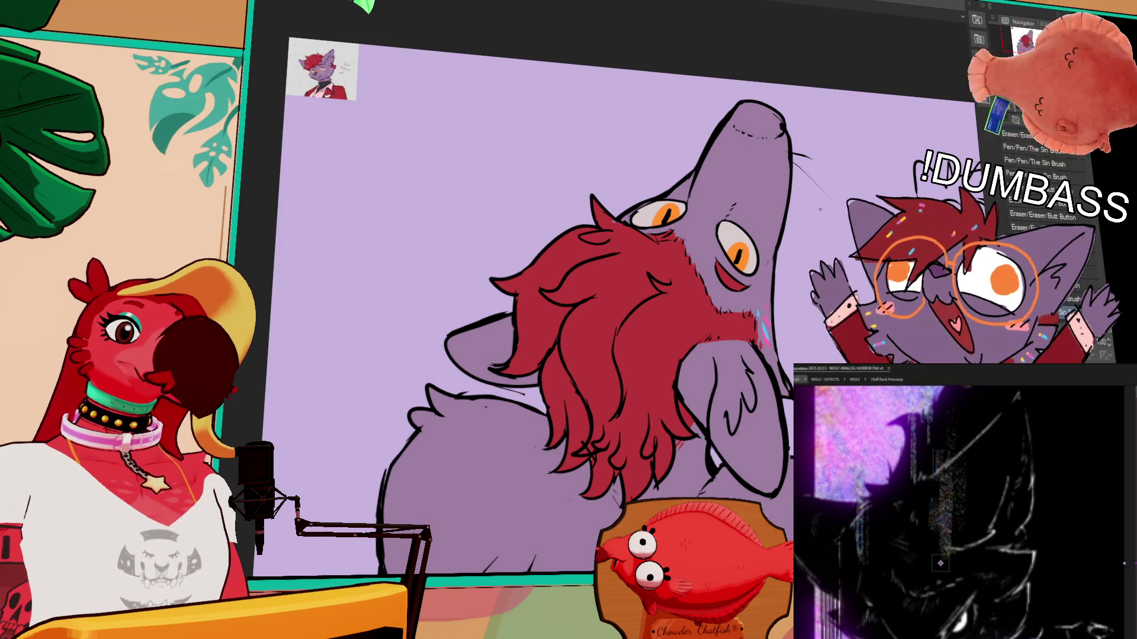
click(1070, 232)
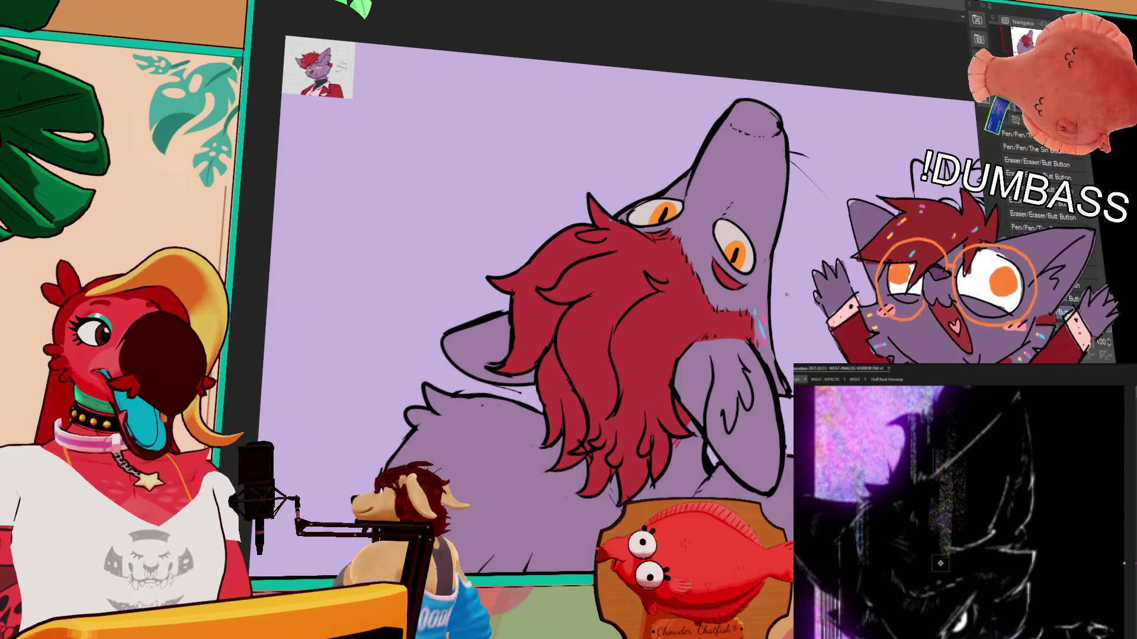
drag(778, 363, 761, 404)
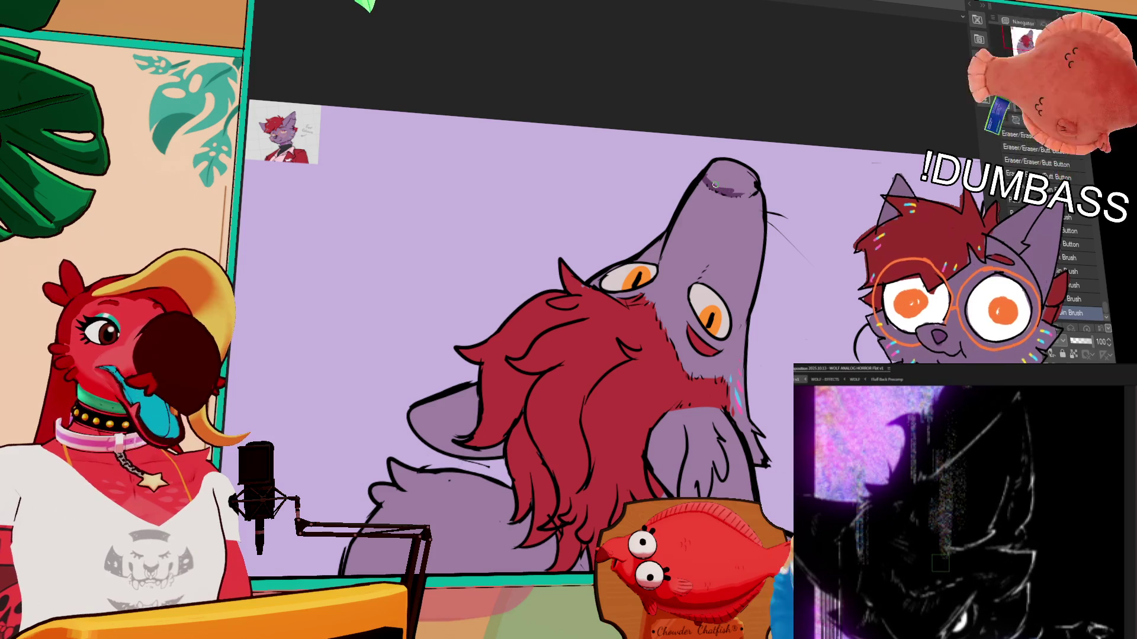
mouse_move(731, 193)
mouse_down()
mouse_move(749, 197)
mouse_move(753, 183)
mouse_move(709, 178)
mouse_up()
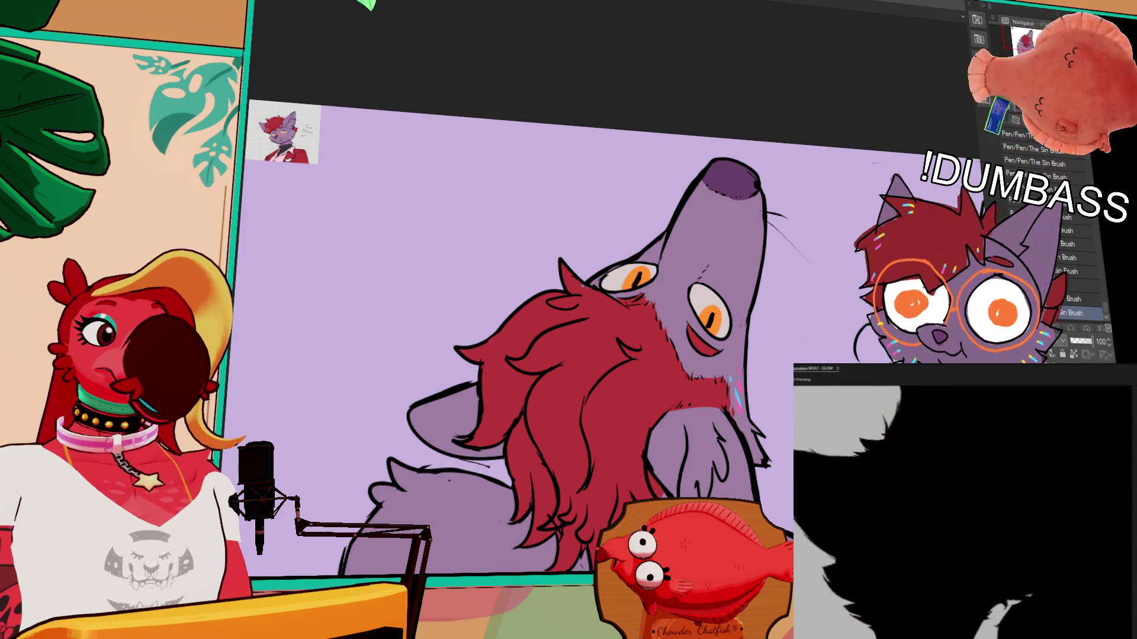
scroll(722, 207, down, 2)
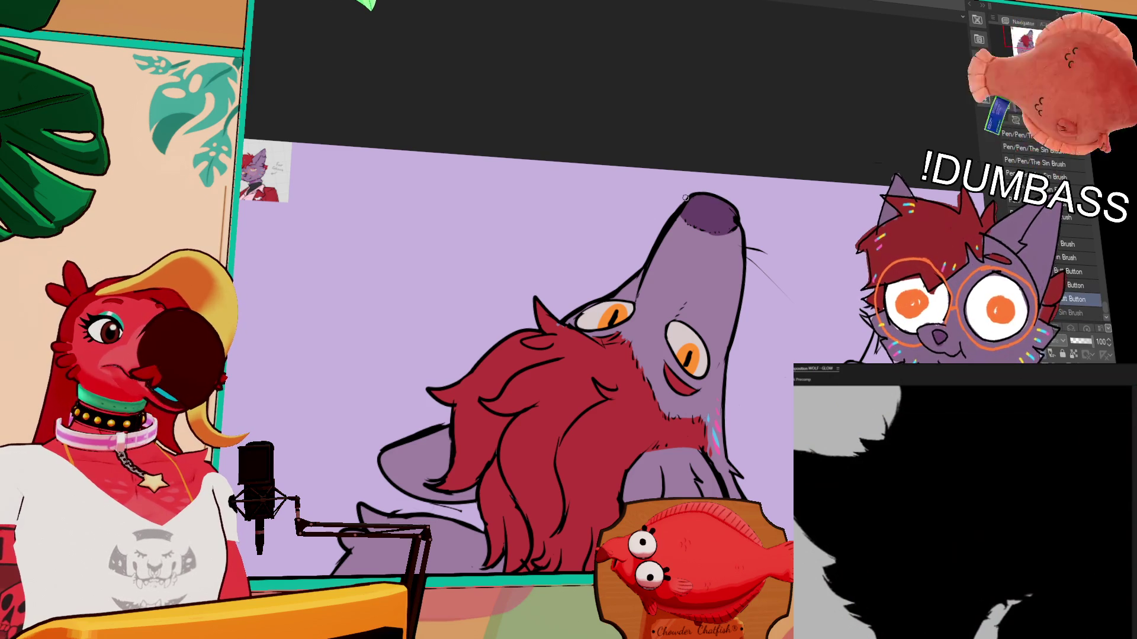
drag(689, 198, 738, 231)
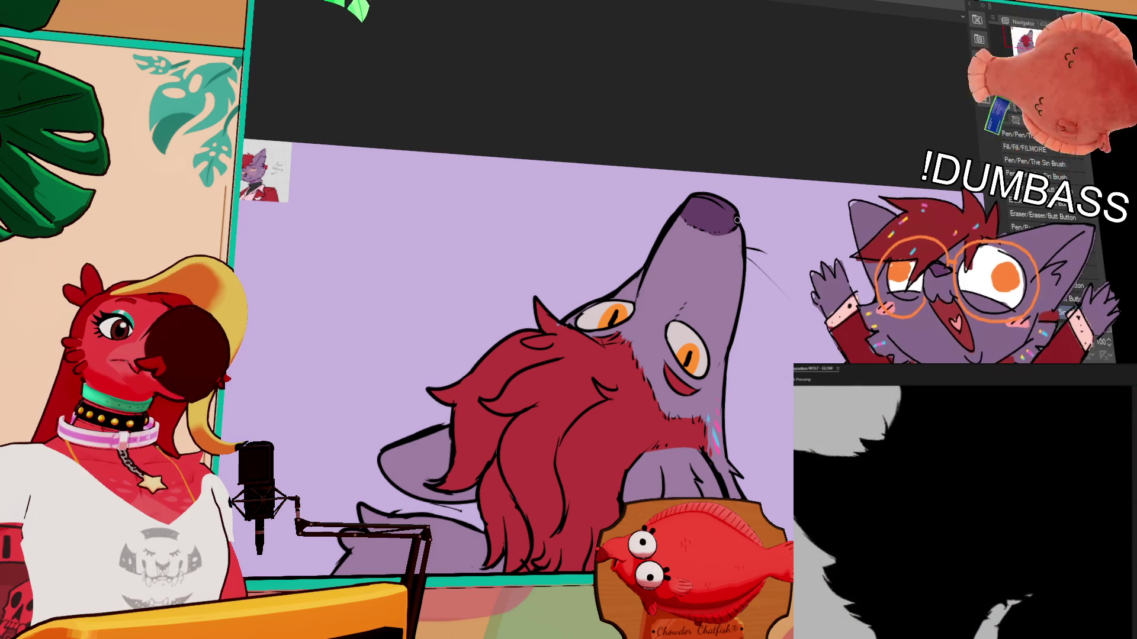
drag(737, 220, 726, 232)
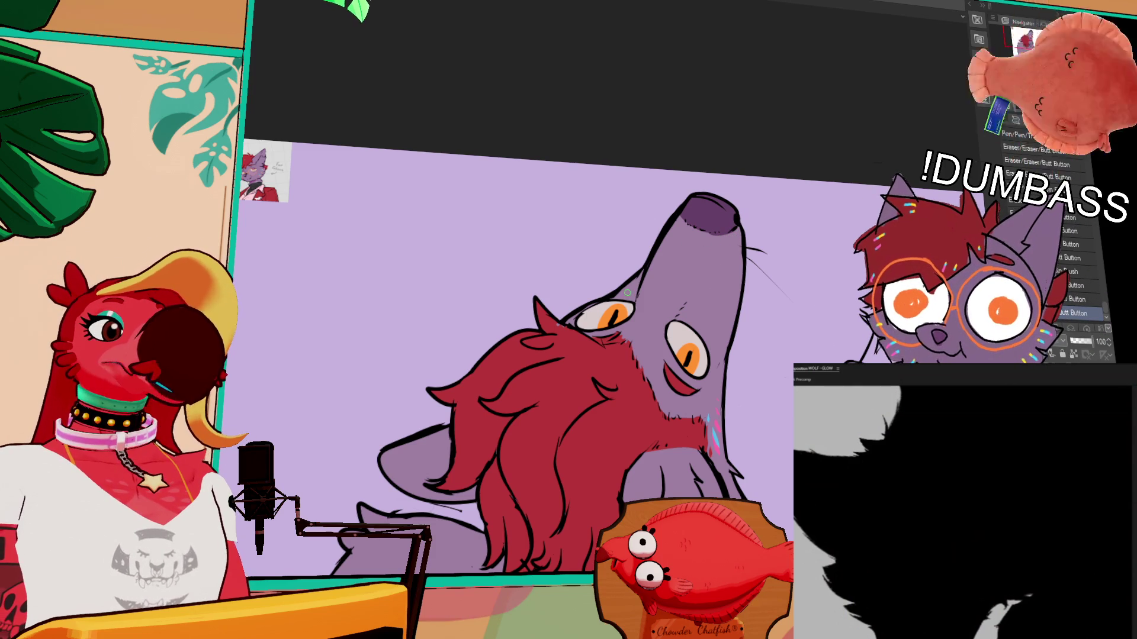
drag(633, 311, 685, 290)
key(ctrl+z)
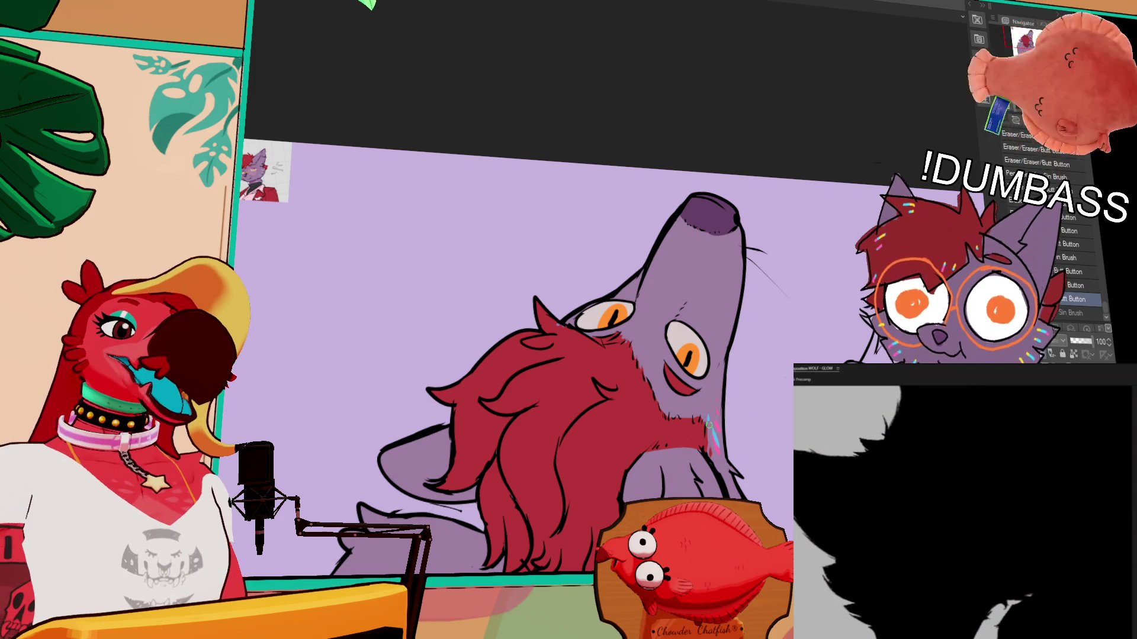
drag(732, 422, 726, 389)
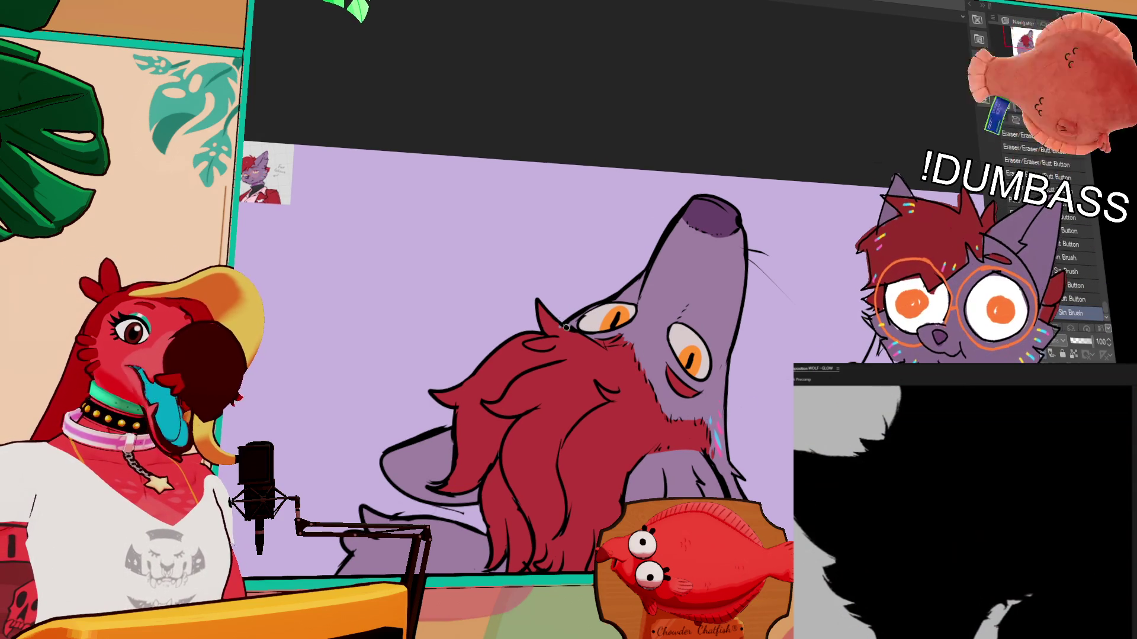
drag(637, 503, 643, 486)
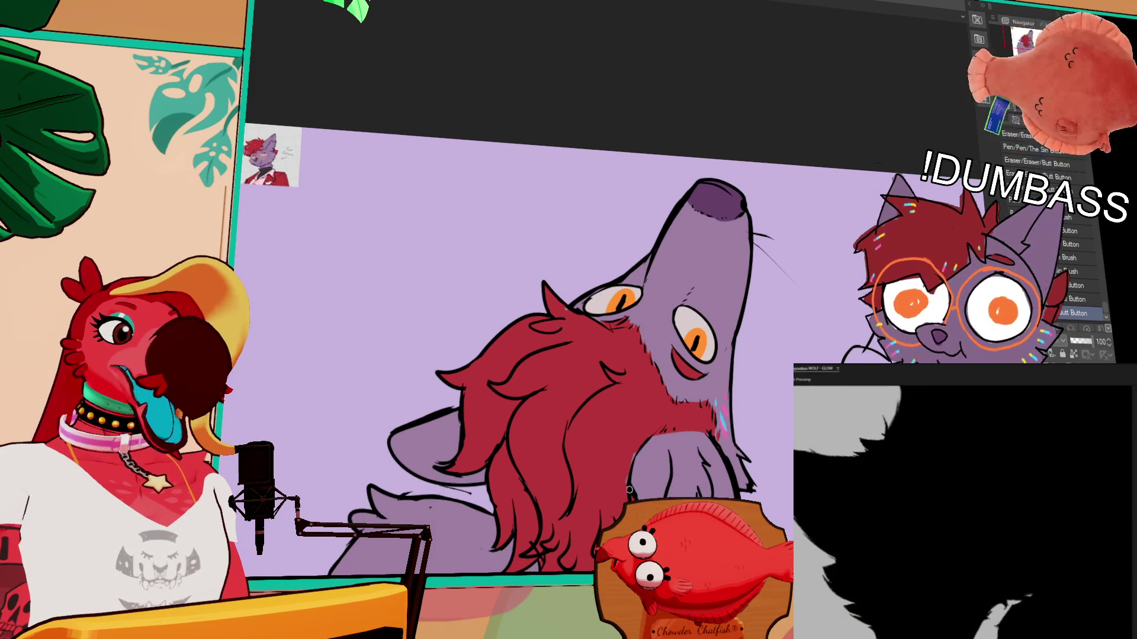
key(ctrl+z)
key(ctrl+y)
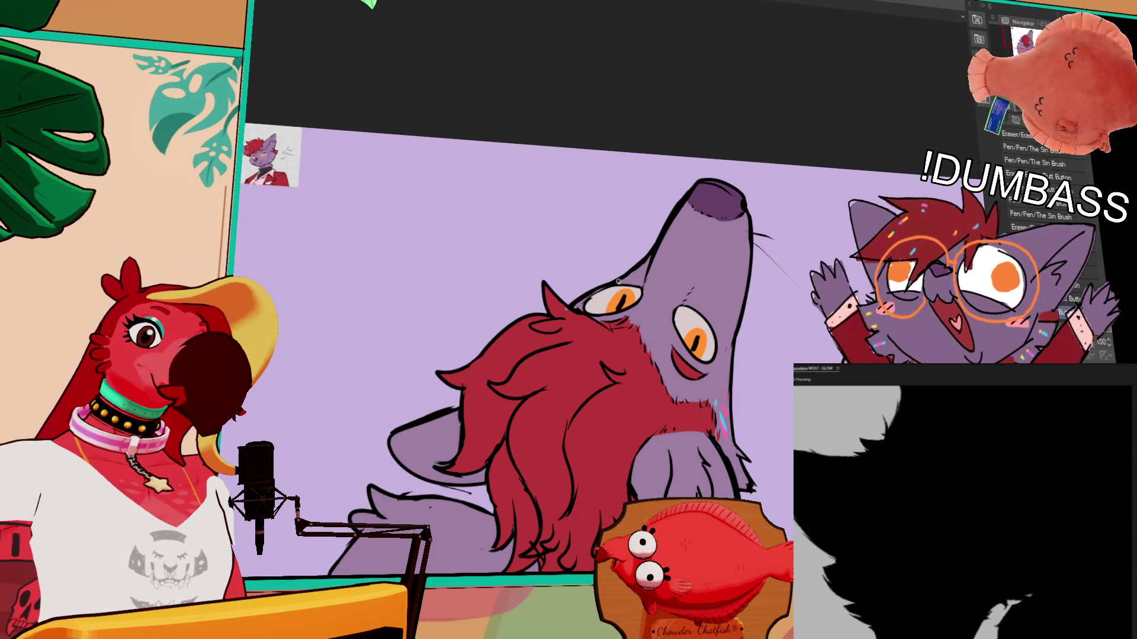
drag(811, 296, 825, 186)
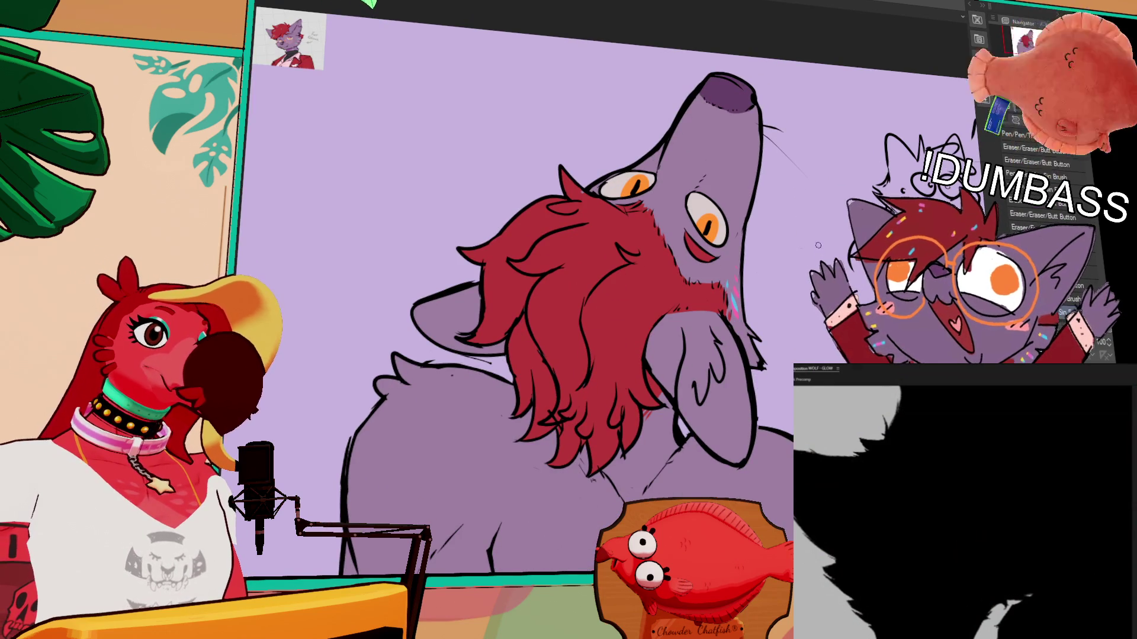
scroll(826, 228, down, 5)
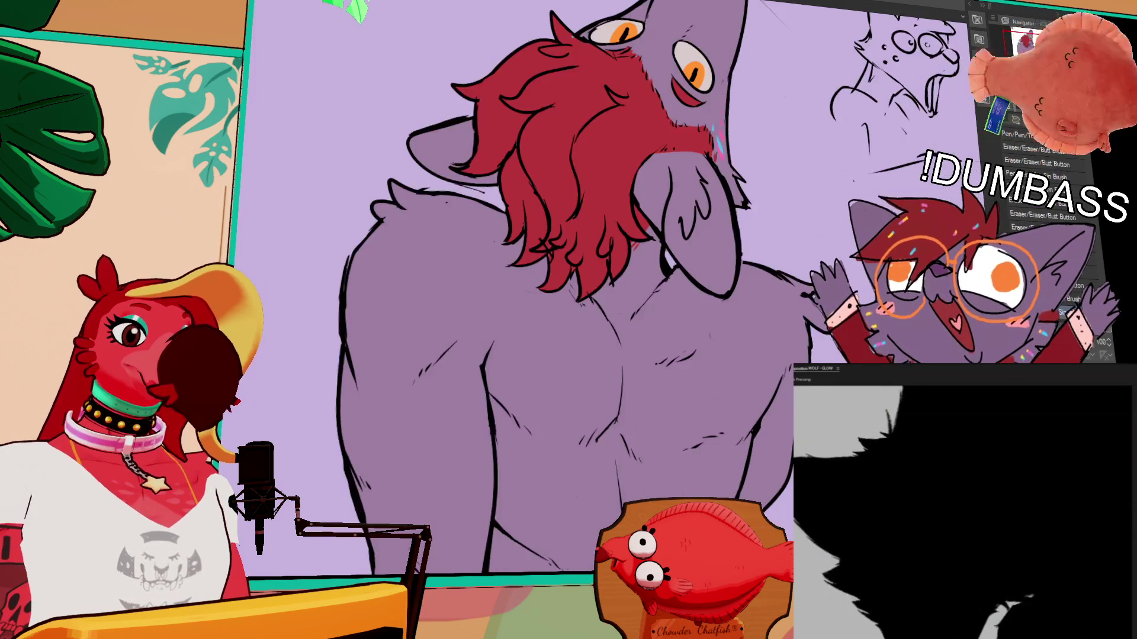
scroll(832, 238, down, 2)
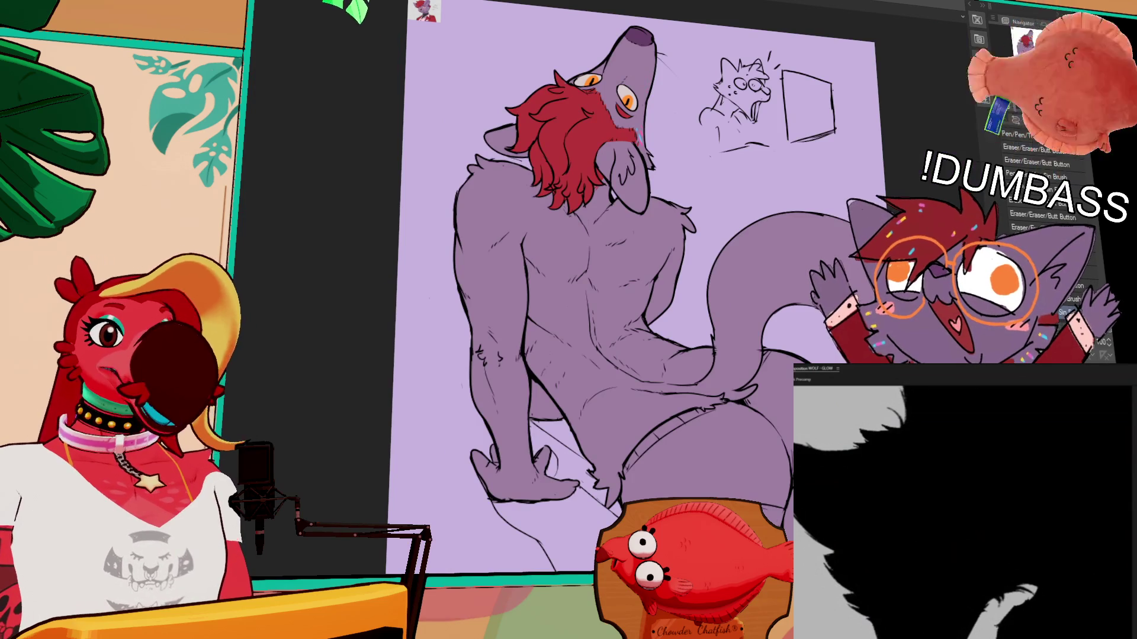
scroll(604, 68, up, 2)
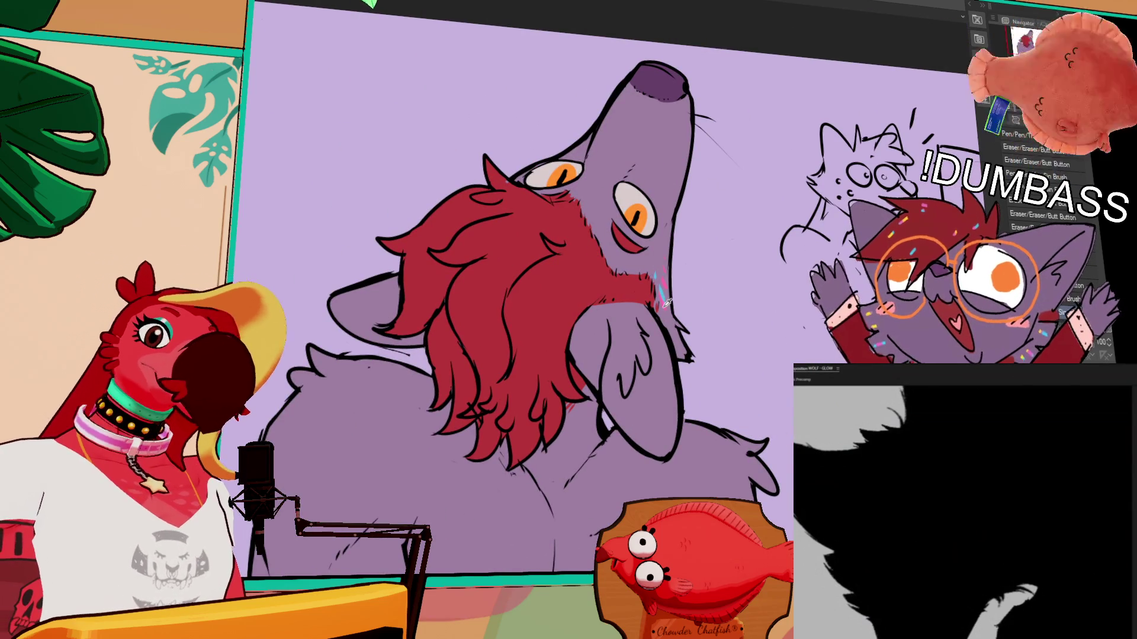
drag(658, 235, 671, 291)
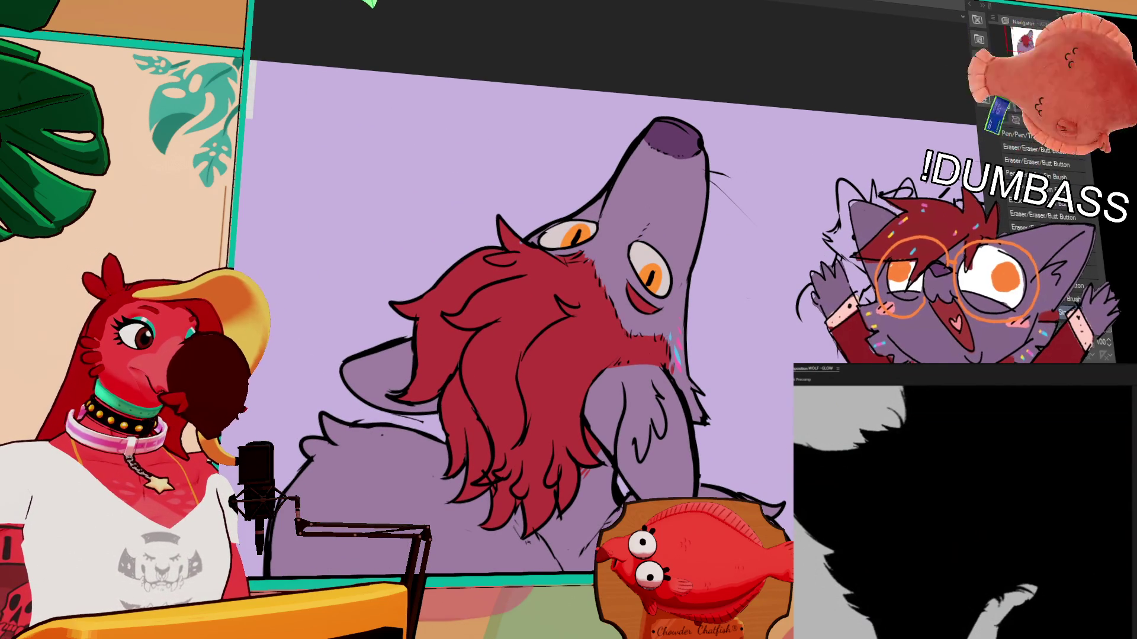
scroll(848, 606, down, 3)
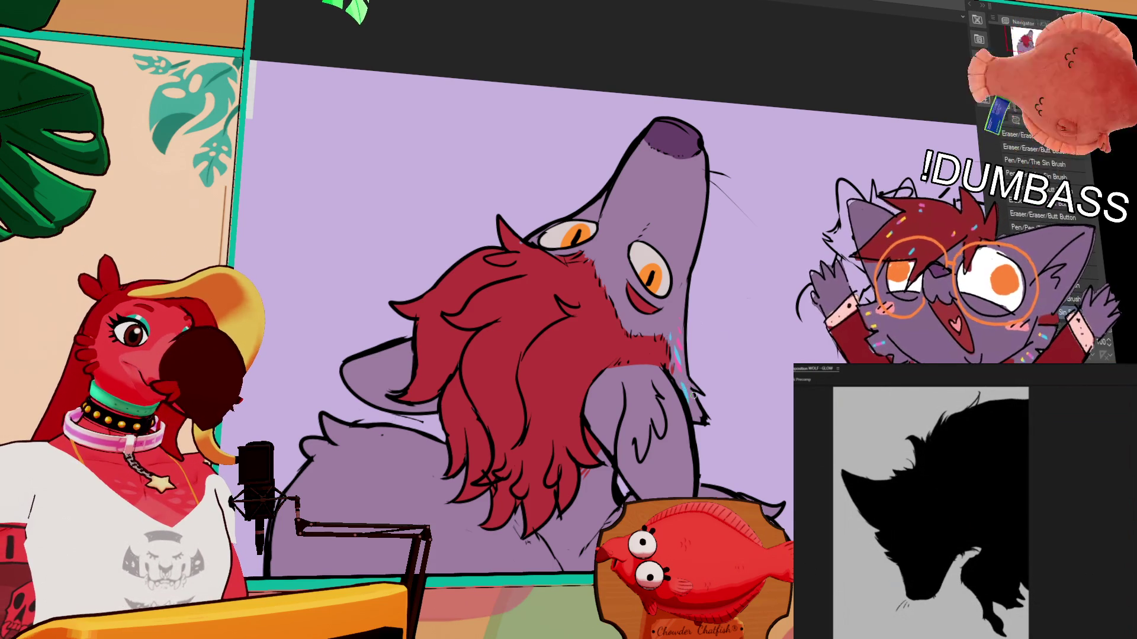
Step: Dab three short cyan glow specks across the wolf's tail, panning along it
mouse_move(781, 366)
mouse_down()
mouse_move(788, 284)
mouse_move(900, 197)
mouse_up()
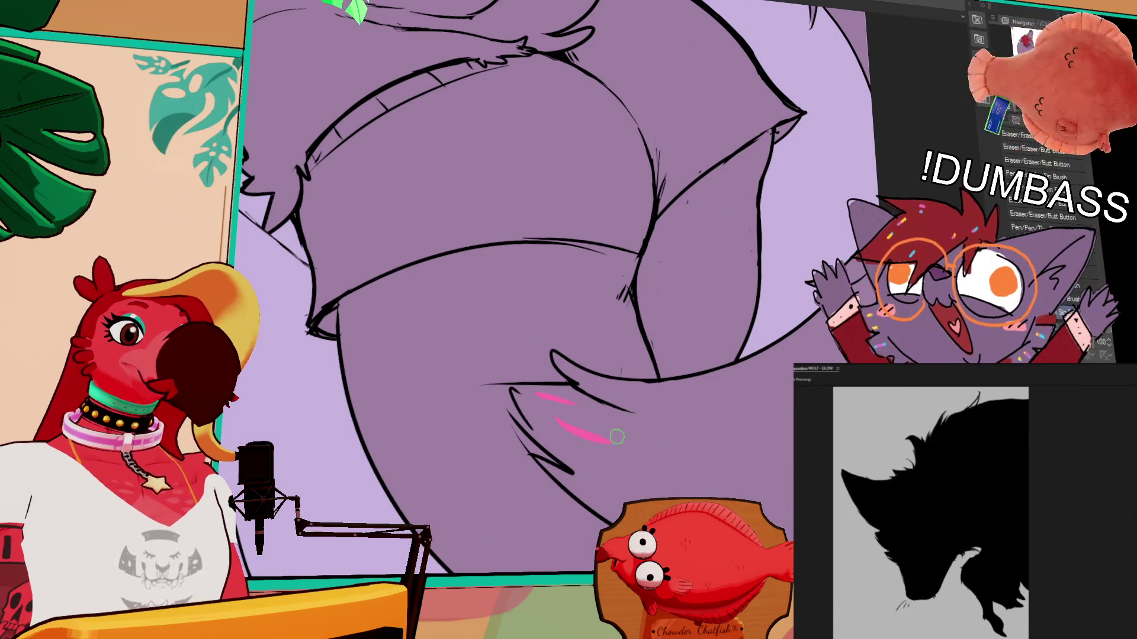
drag(588, 417, 651, 435)
drag(617, 394, 654, 395)
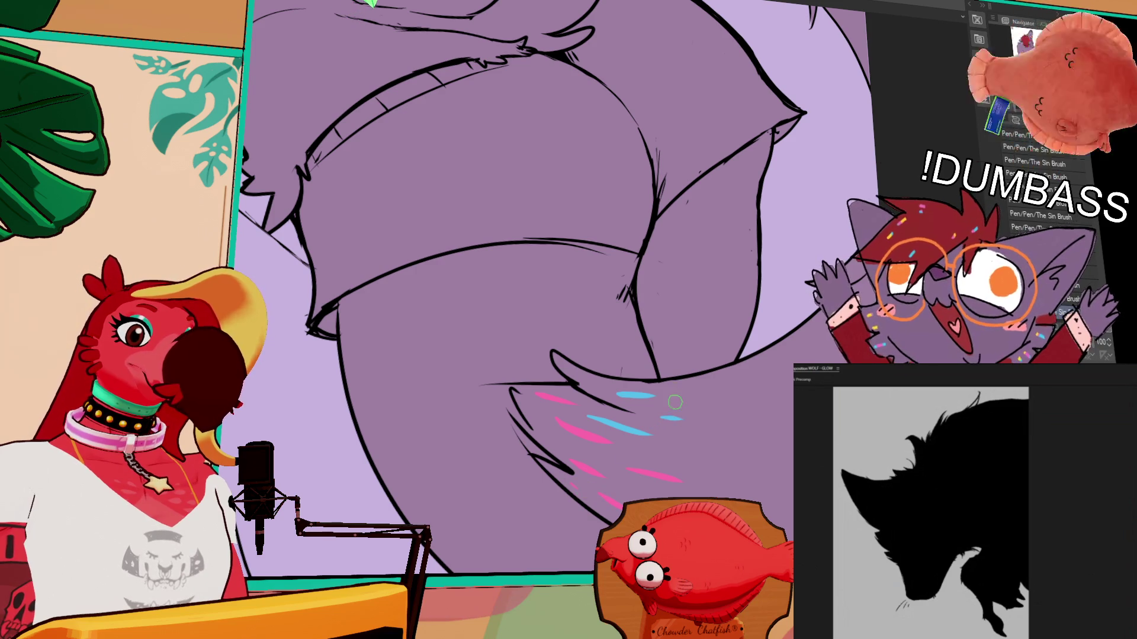
drag(677, 461, 702, 466)
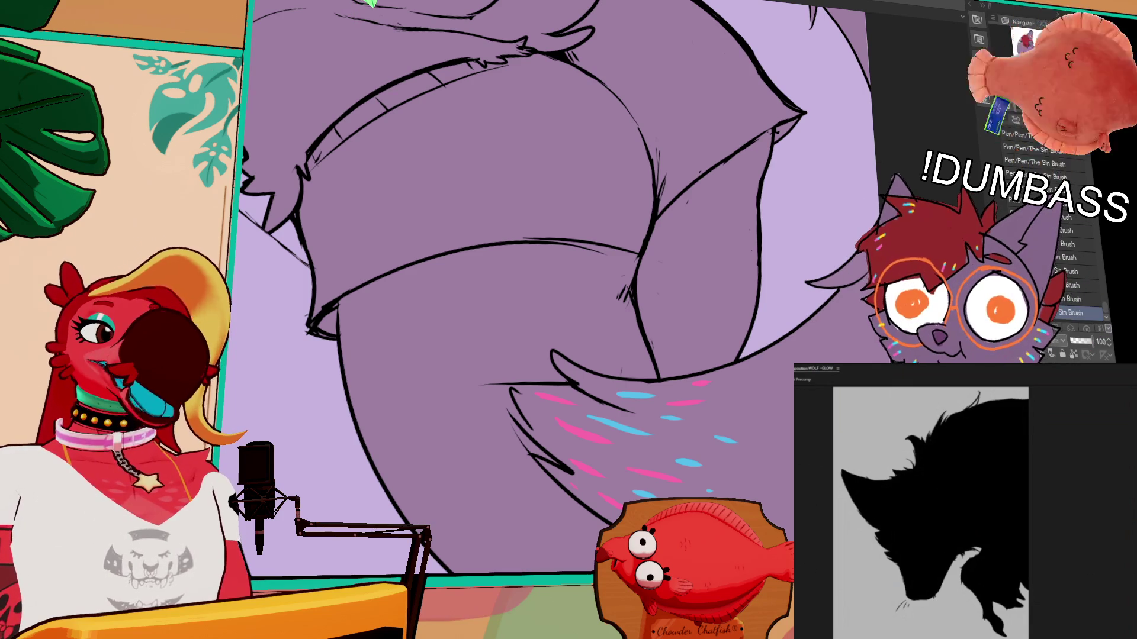
drag(702, 218, 723, 189)
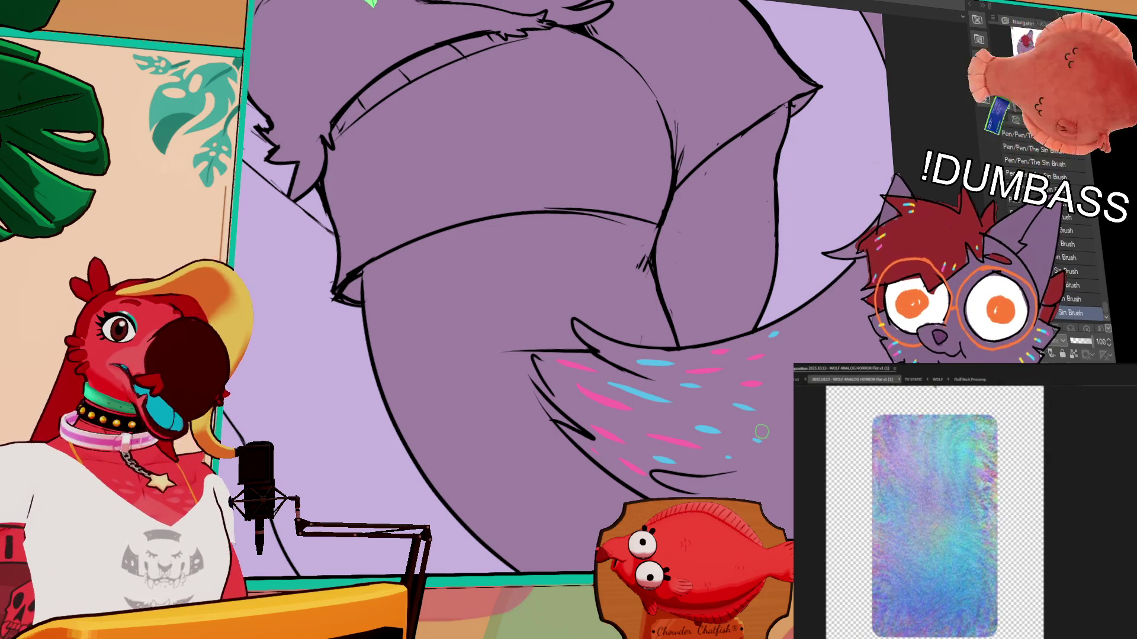
scroll(763, 420, up, 6)
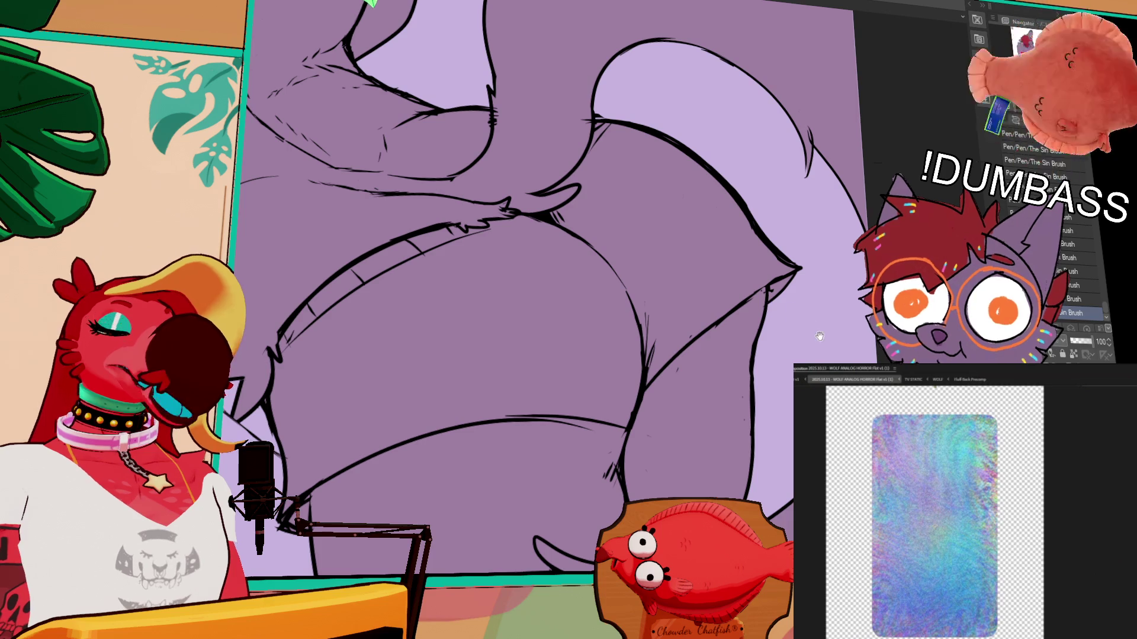
scroll(775, 408, up, 3)
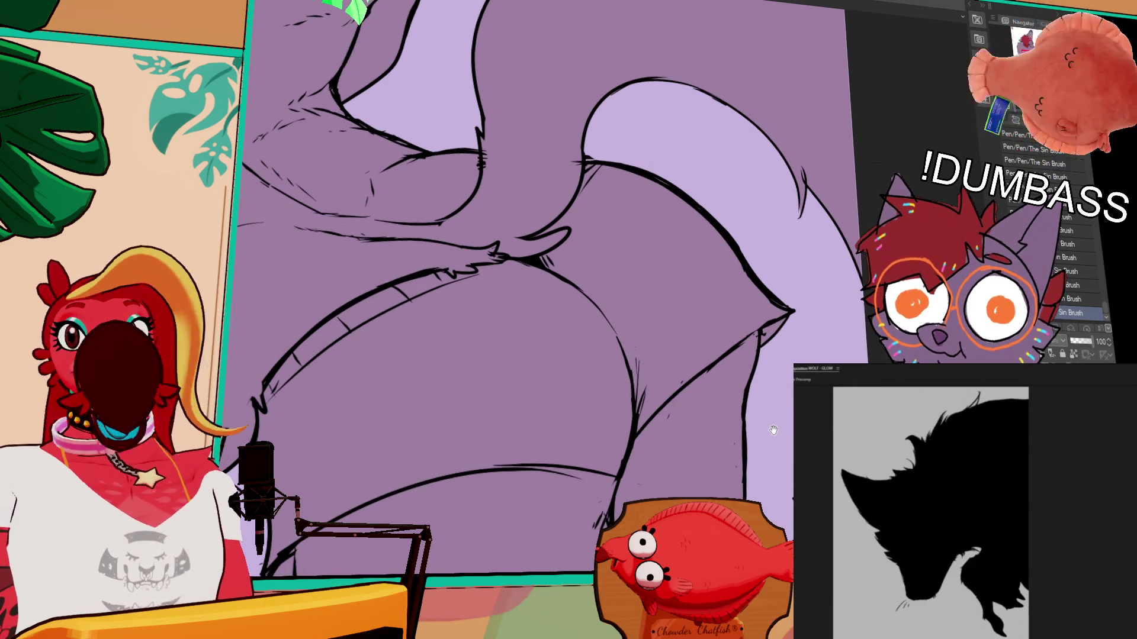
scroll(804, 182, down, 3)
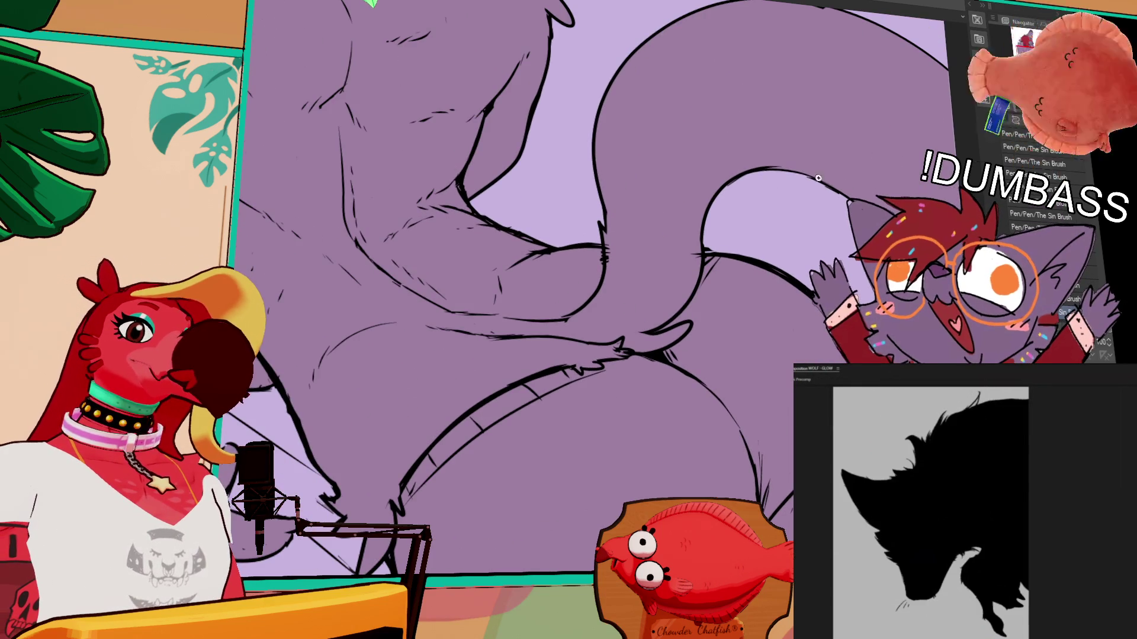
key(ctrl+0)
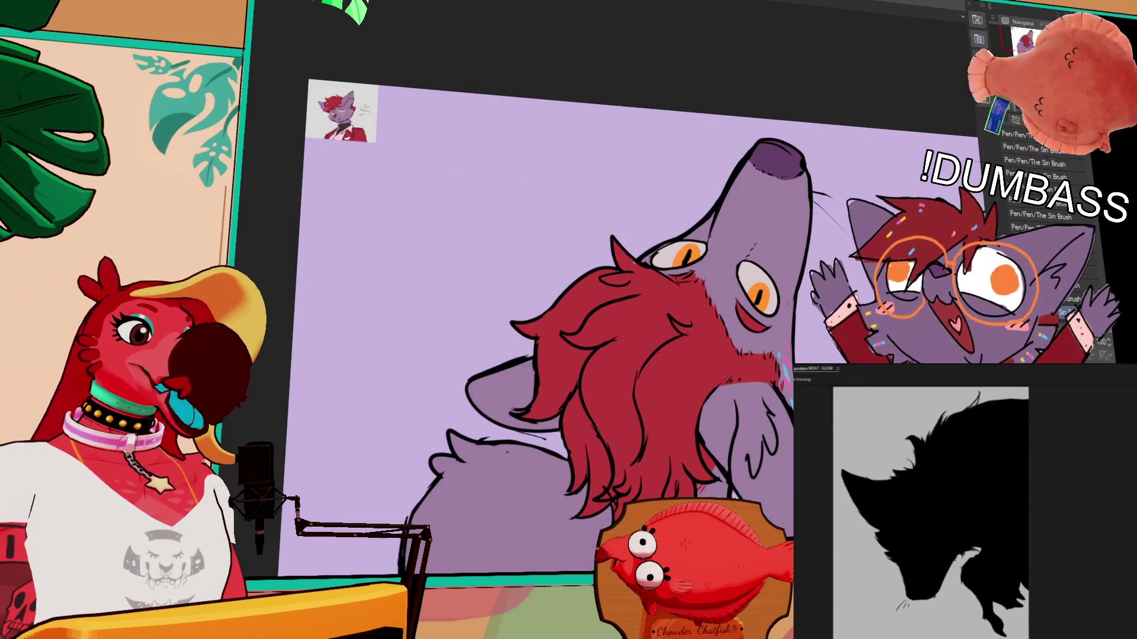
mouse_move(755, 59)
mouse_down()
mouse_move(819, 152)
mouse_move(946, 262)
mouse_up()
scroll(946, 262, up, 2)
scroll(817, 158, up, 2)
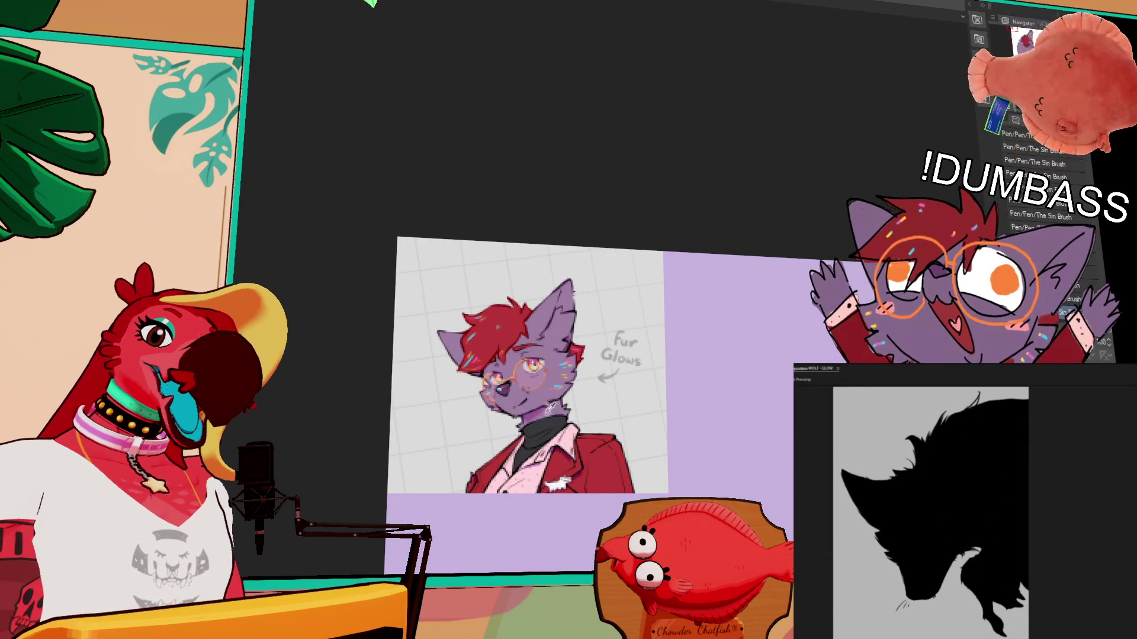
scroll(604, 122, down, 3)
scroll(604, 122, up, 5)
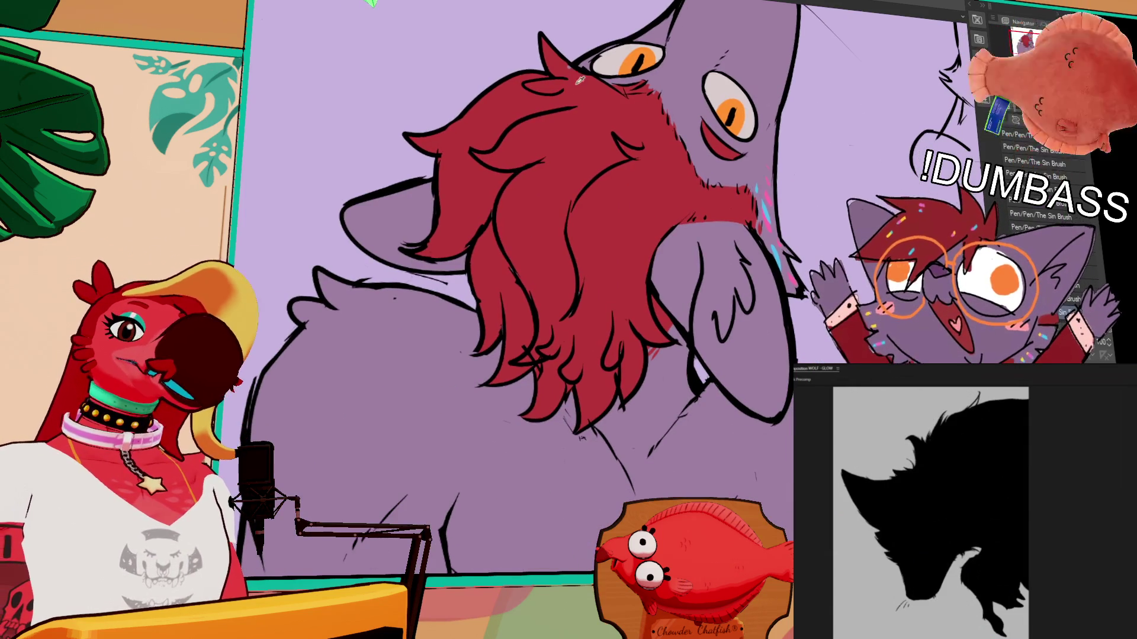
scroll(604, 121, down, 5)
scroll(842, 261, down, 2)
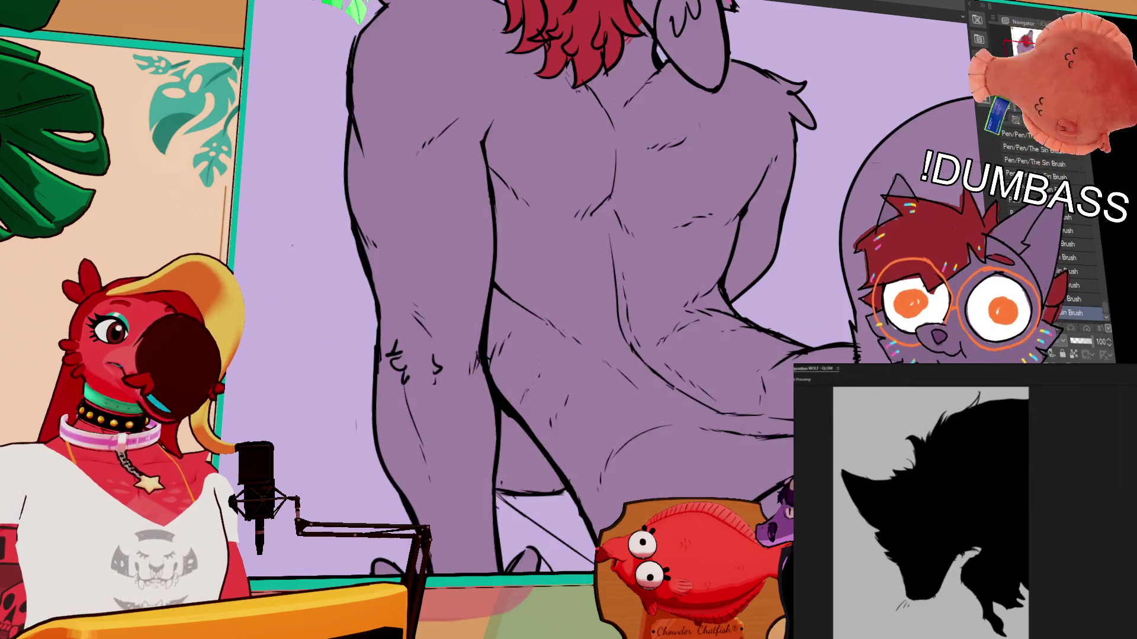
scroll(842, 261, down, 2)
Step: Paint soft pale-purple highlights and shading strokes over the wolf's hip
drag(648, 382, 625, 414)
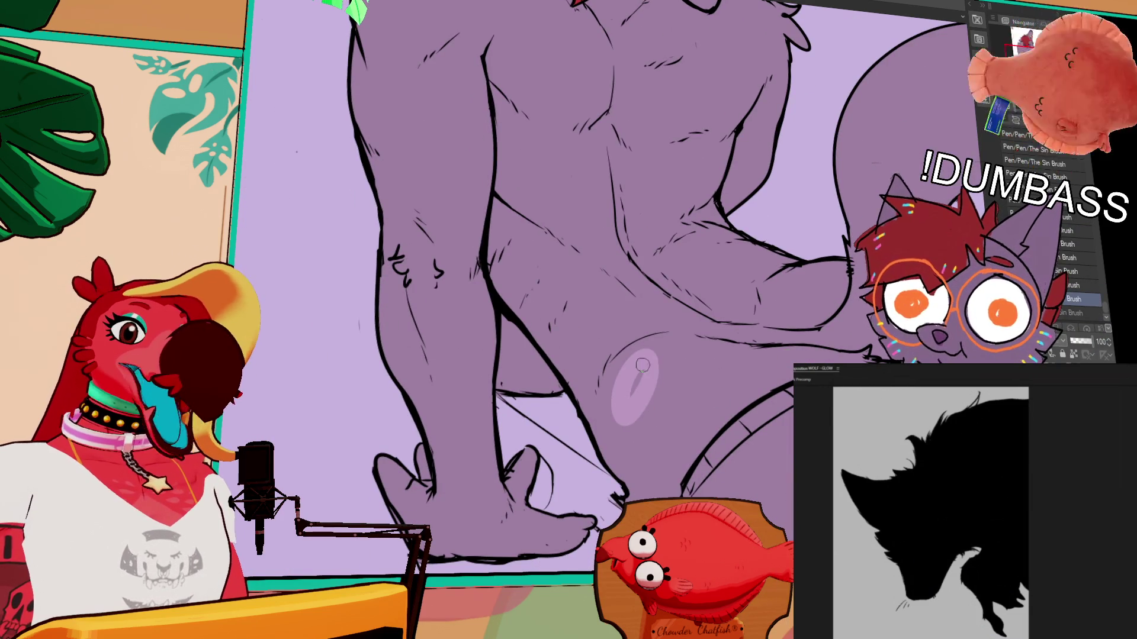
mouse_move(640, 358)
mouse_down()
mouse_move(616, 427)
mouse_move(610, 410)
mouse_move(637, 423)
mouse_move(628, 462)
mouse_up()
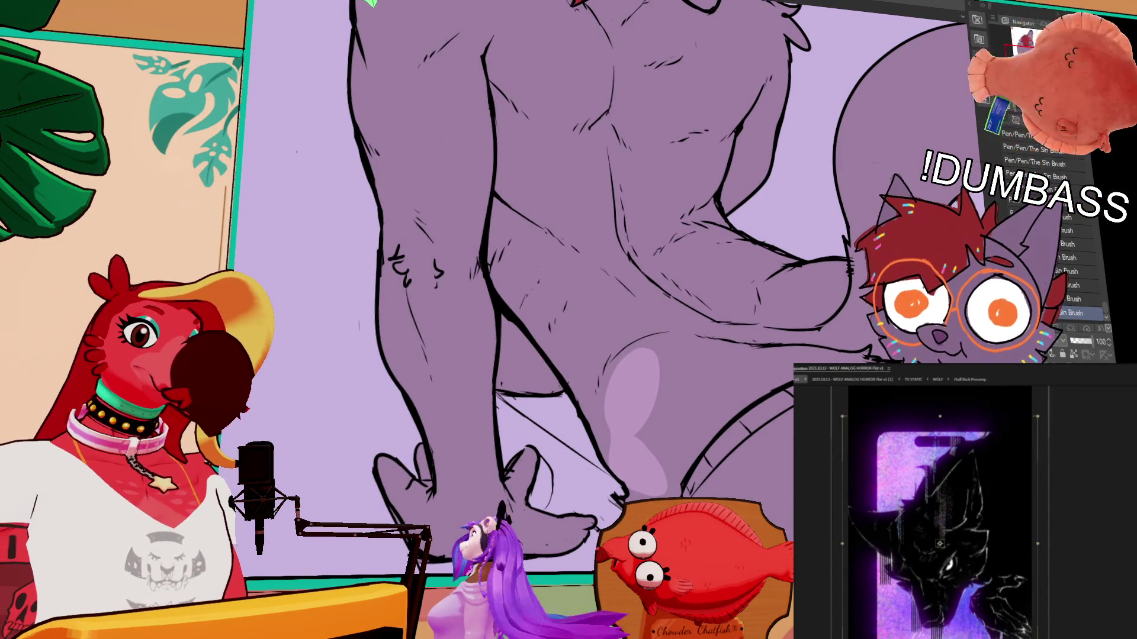
mouse_move(664, 357)
mouse_down()
mouse_move(737, 354)
mouse_move(673, 380)
mouse_up()
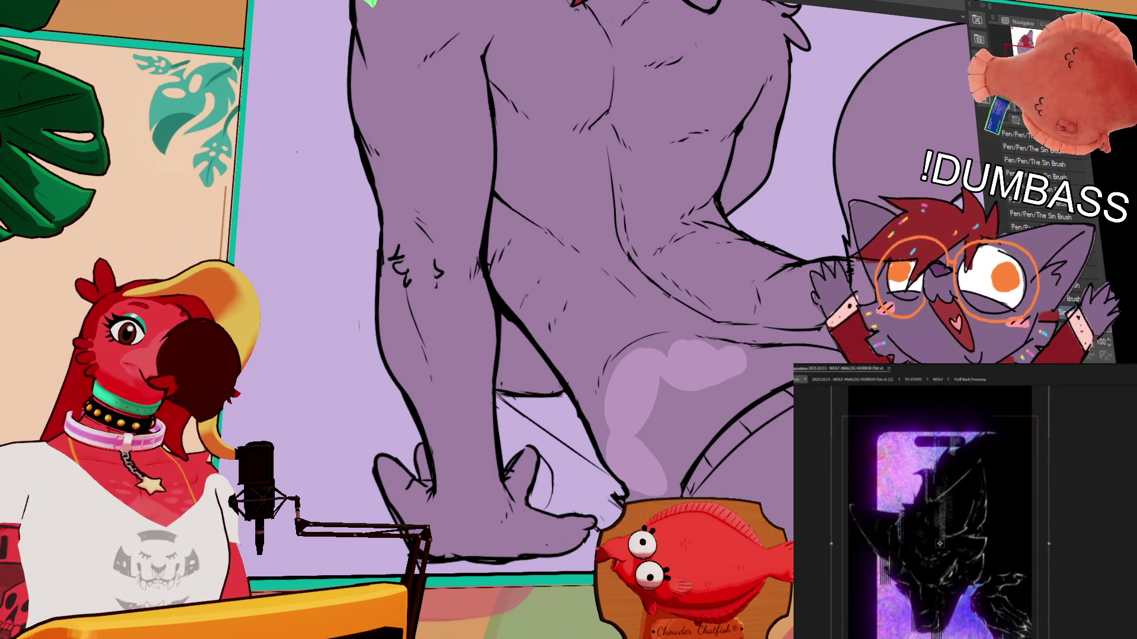
mouse_move(668, 401)
mouse_down()
mouse_move(720, 392)
mouse_move(667, 347)
mouse_up()
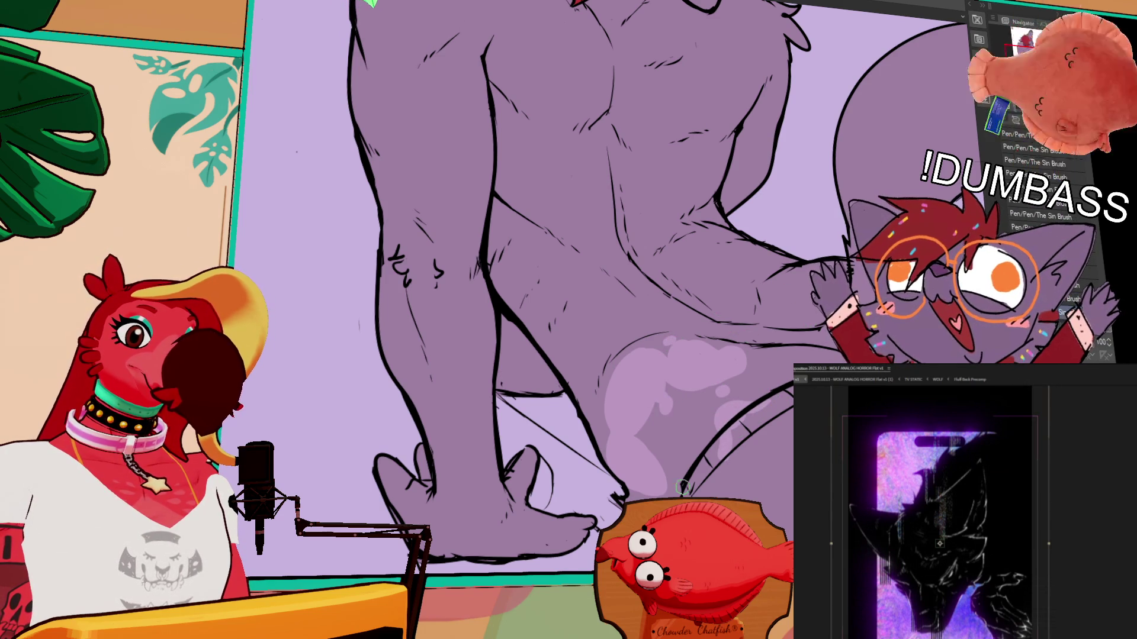
Step: Rotate and pan the view around the lower body, then pick another painting brush
mouse_move(786, 451)
mouse_down()
mouse_move(790, 426)
mouse_move(783, 480)
mouse_up()
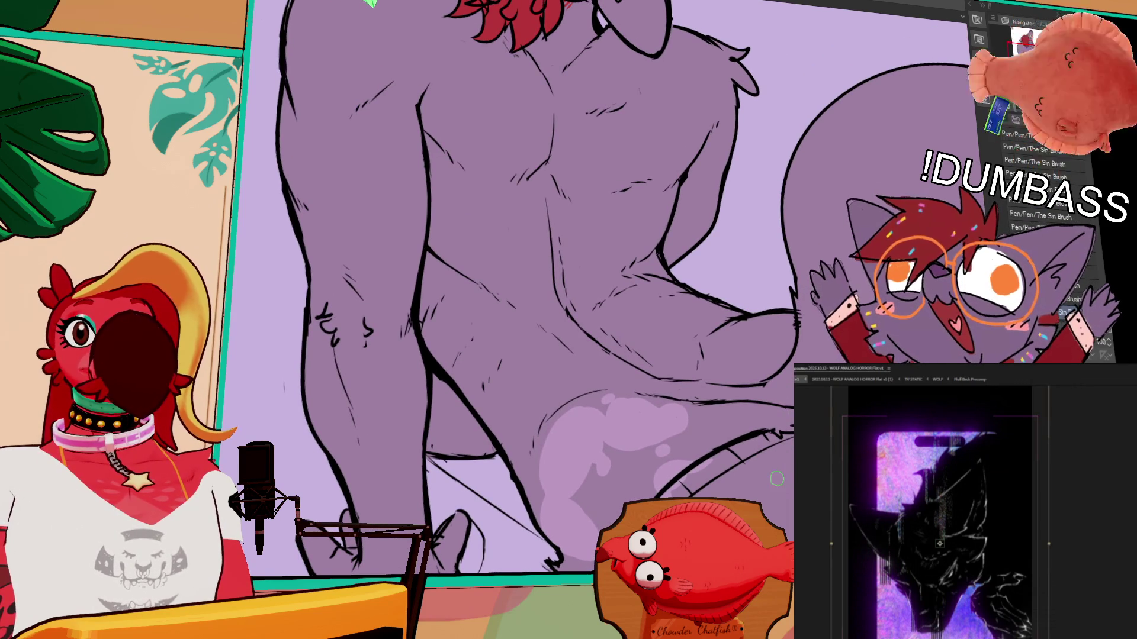
drag(746, 438, 737, 419)
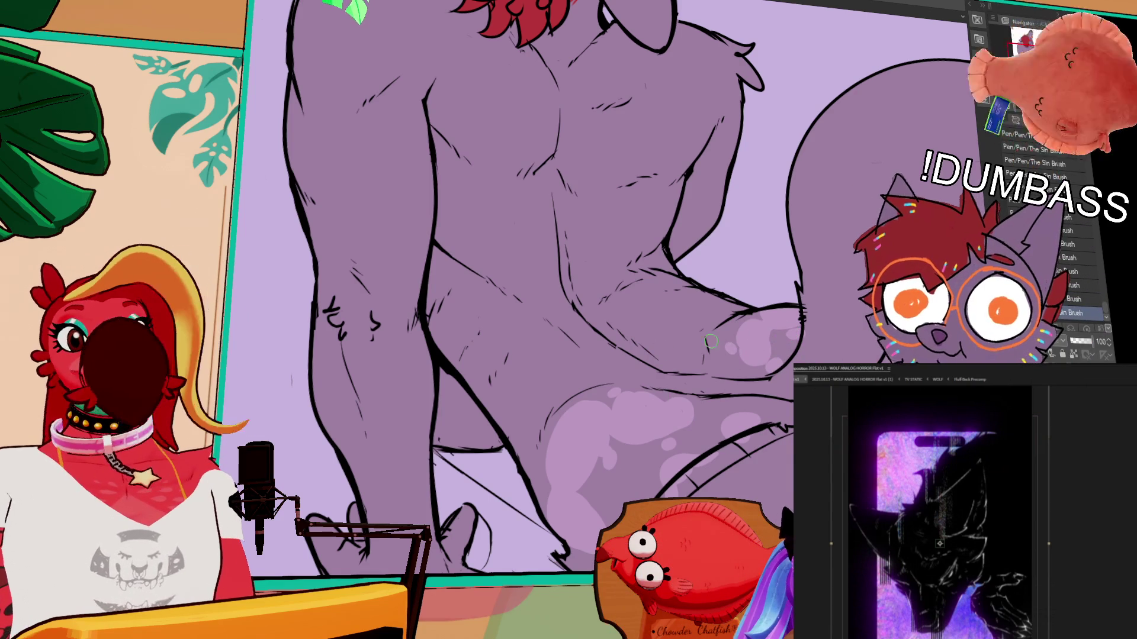
mouse_move(775, 417)
mouse_down()
mouse_move(790, 400)
mouse_move(788, 459)
mouse_move(779, 451)
mouse_up()
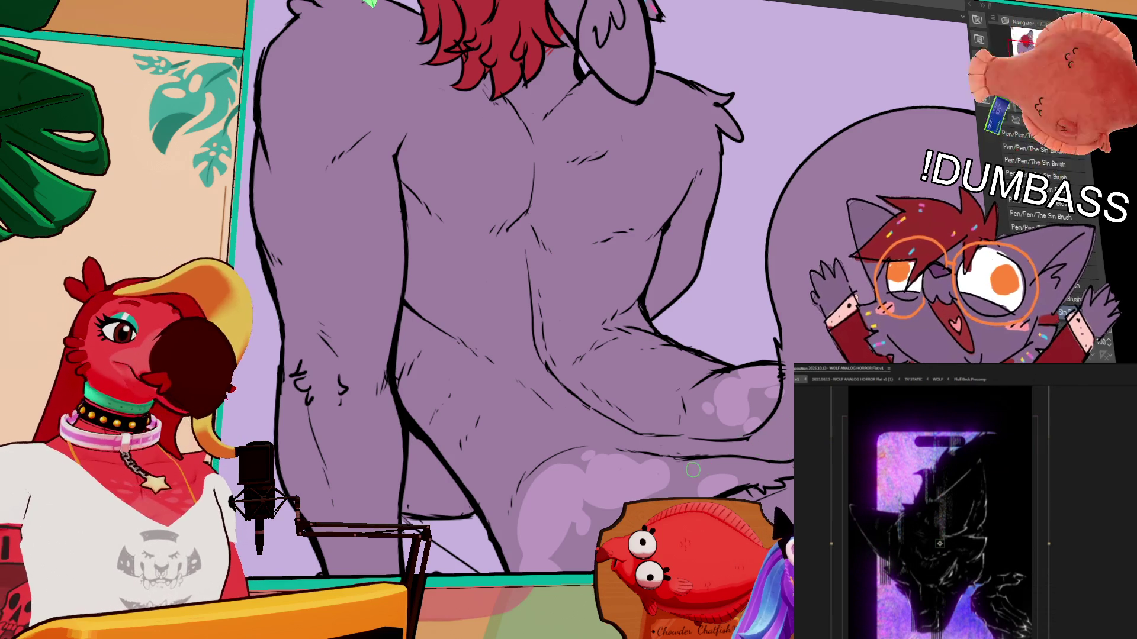
click(1077, 299)
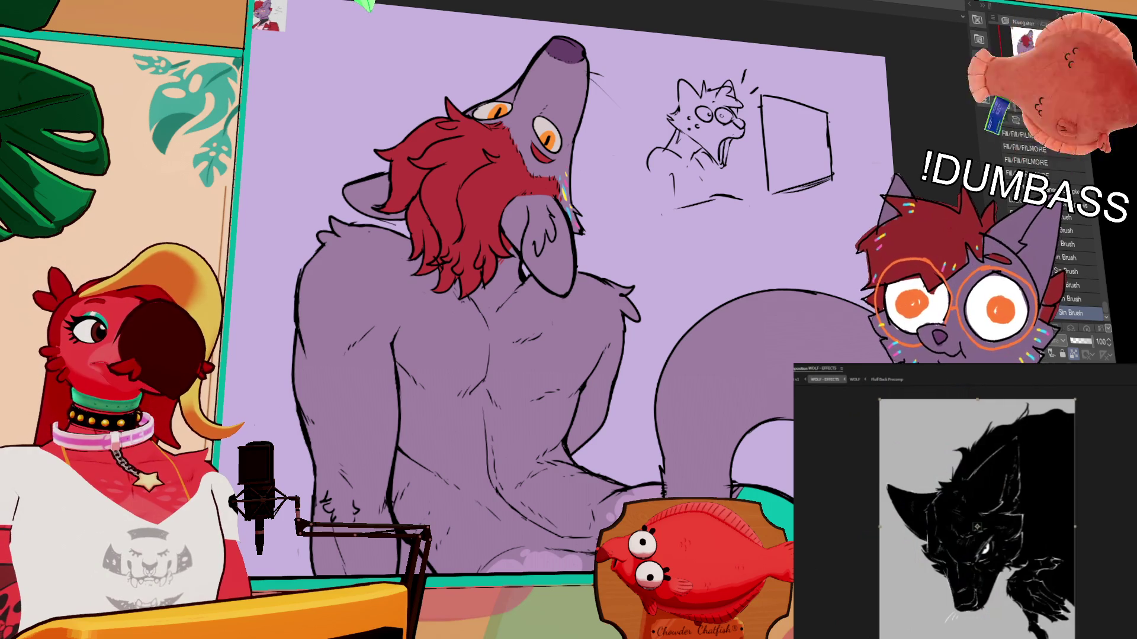
click(854, 379)
click(826, 379)
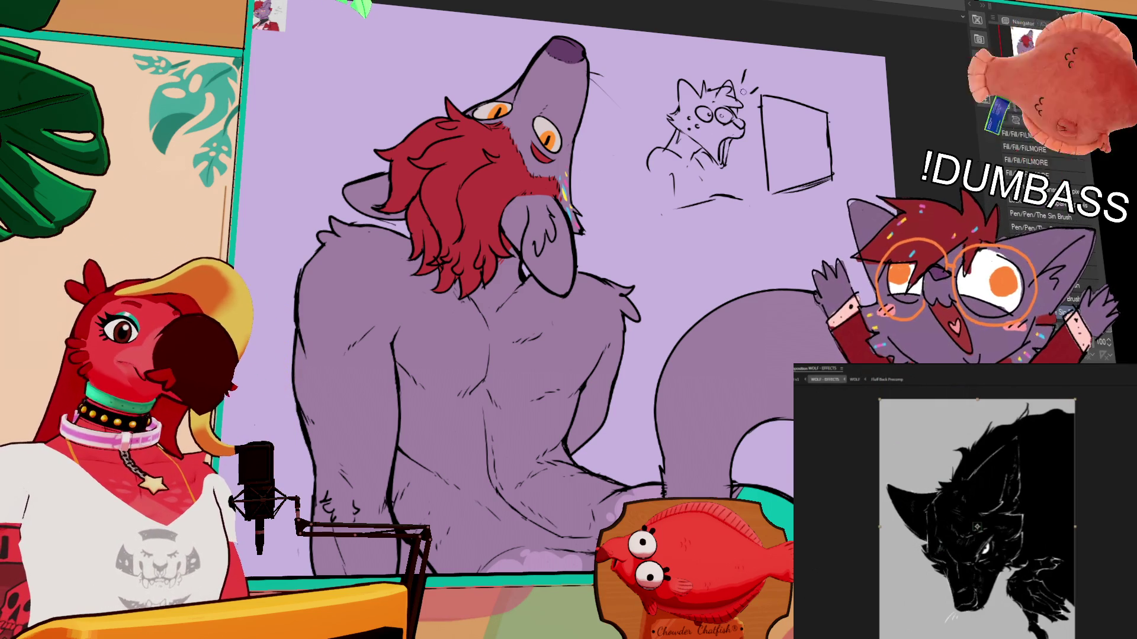
drag(720, 329, 734, 355)
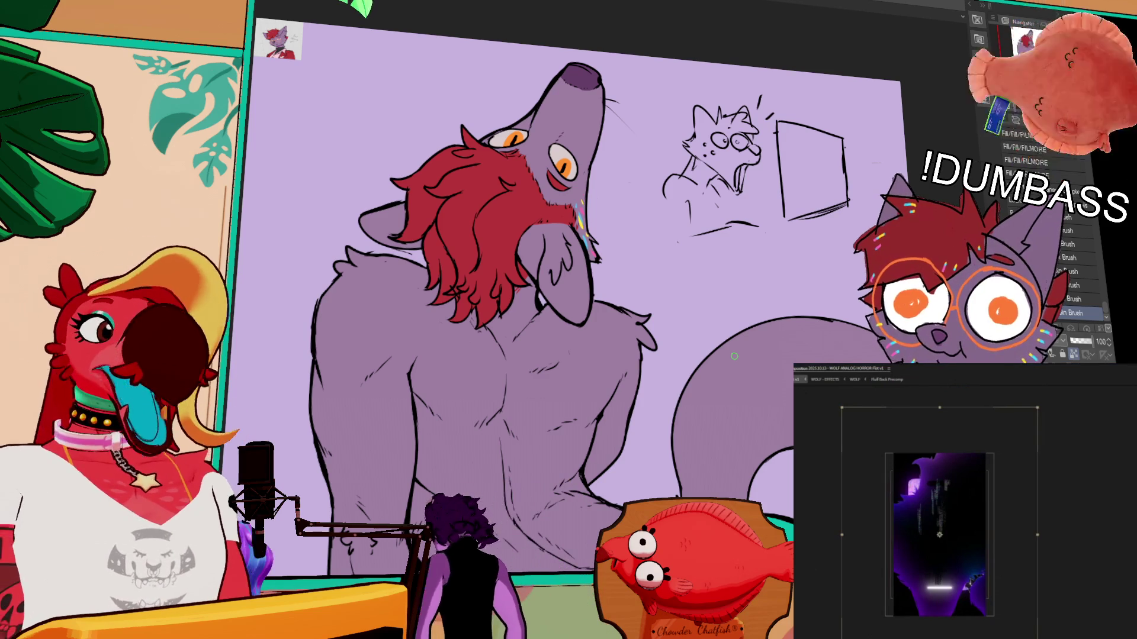
drag(943, 565, 956, 568)
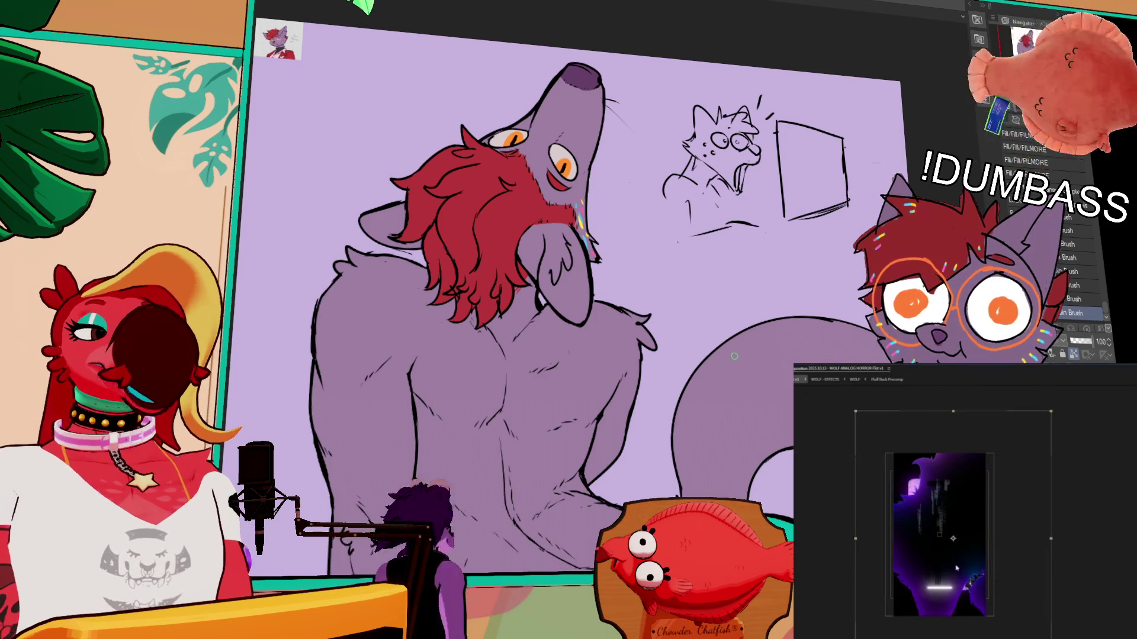
click(956, 569)
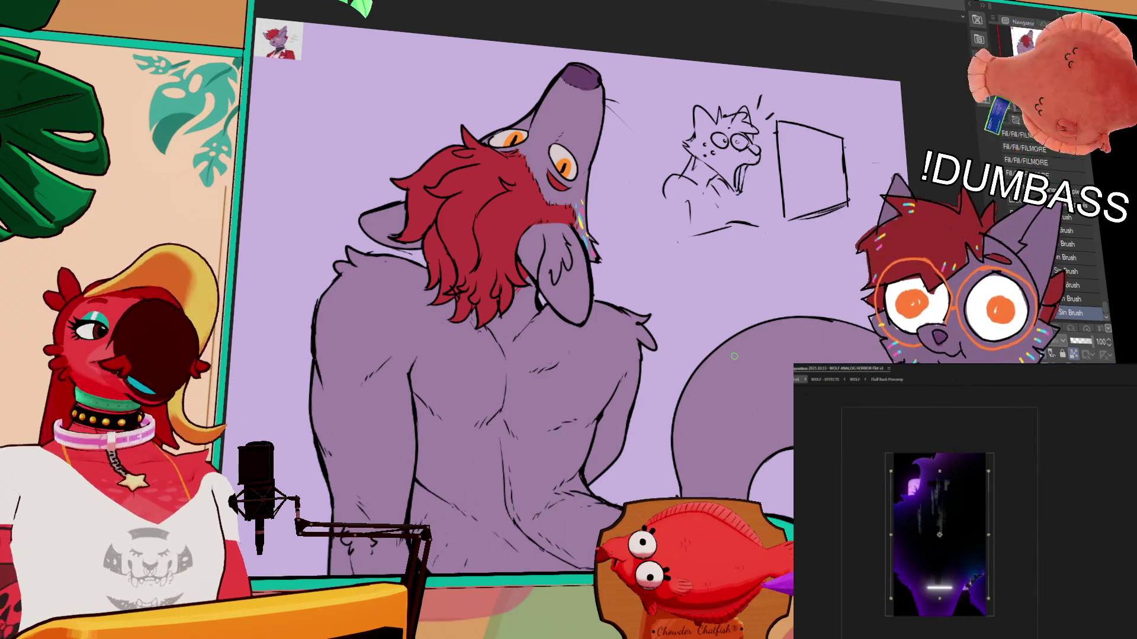
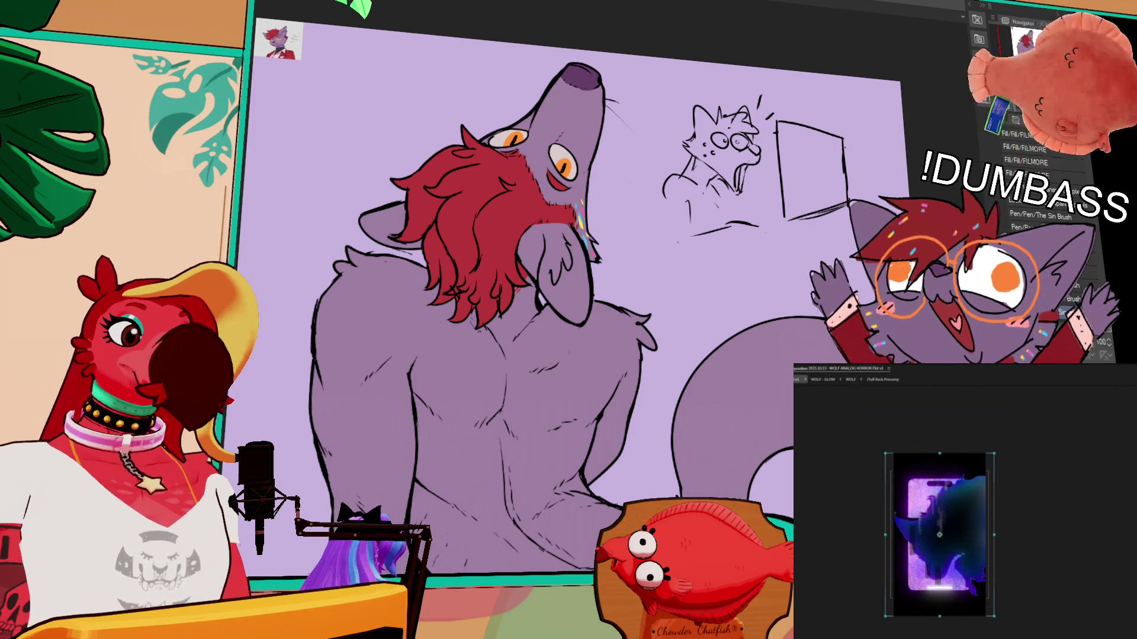
Step: Paint a light cyan highlight along the teal shorts' leg edge with The Sin Brush, then select the shorts
drag(770, 509, 769, 474)
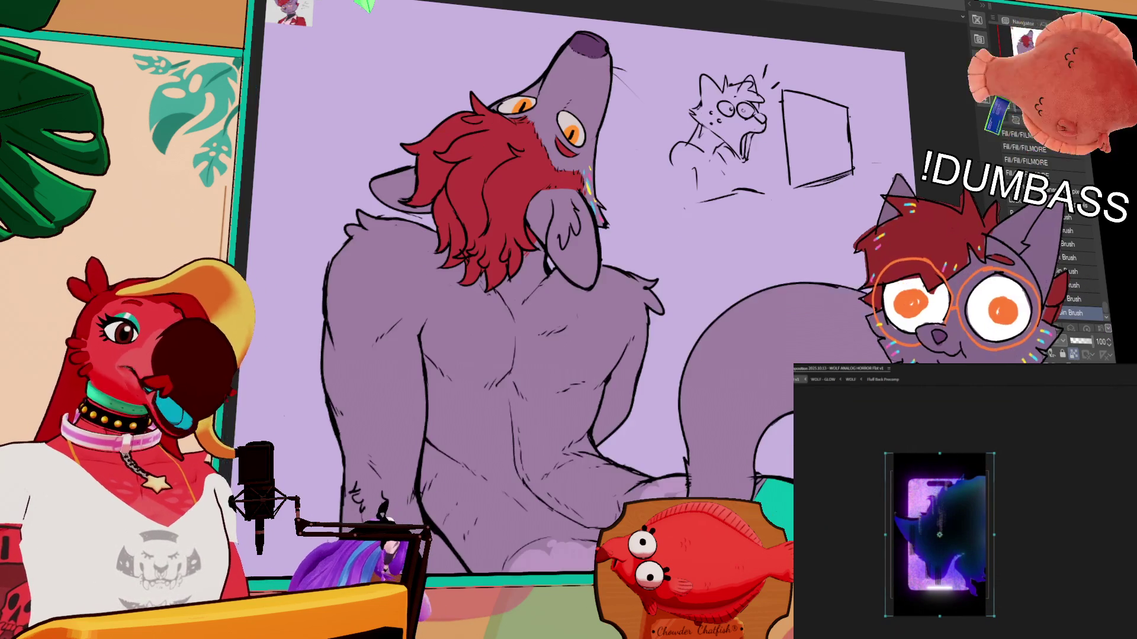
mouse_move(770, 516)
mouse_down()
mouse_move(780, 439)
mouse_move(816, 380)
mouse_up()
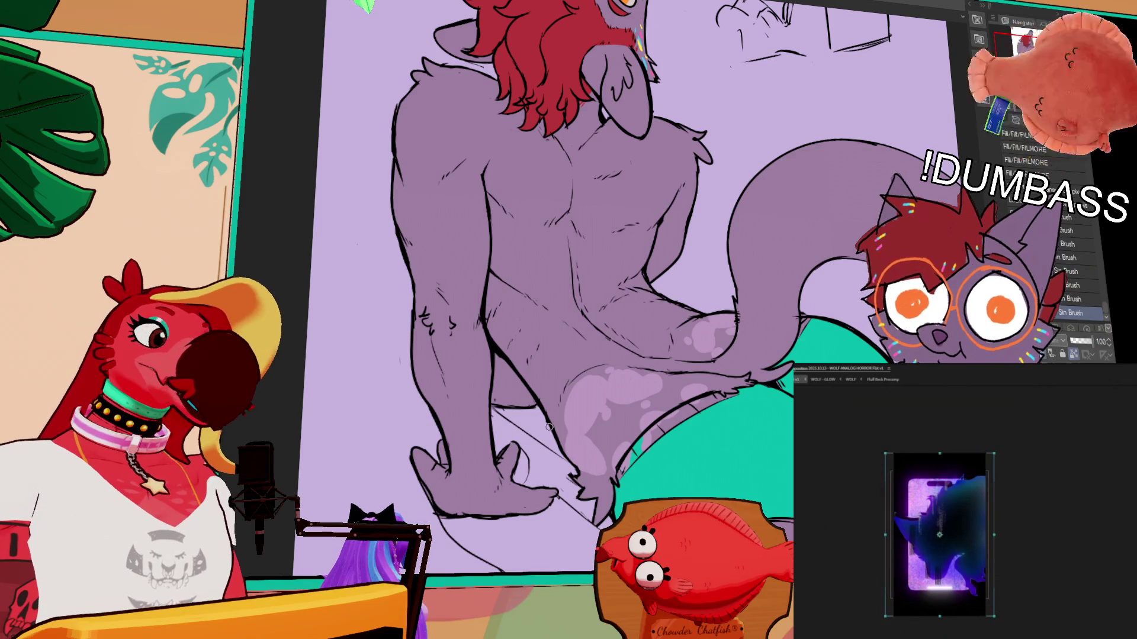
drag(727, 449, 732, 440)
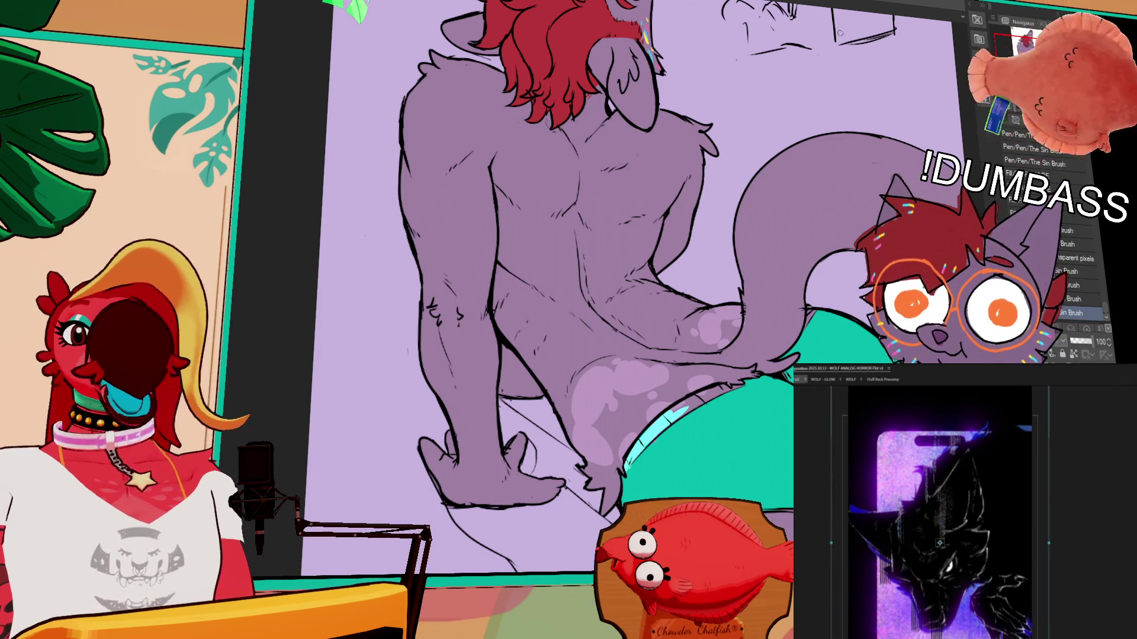
mouse_move(747, 467)
mouse_down()
mouse_move(703, 384)
mouse_move(705, 318)
mouse_up()
drag(606, 267, 610, 320)
key(p)
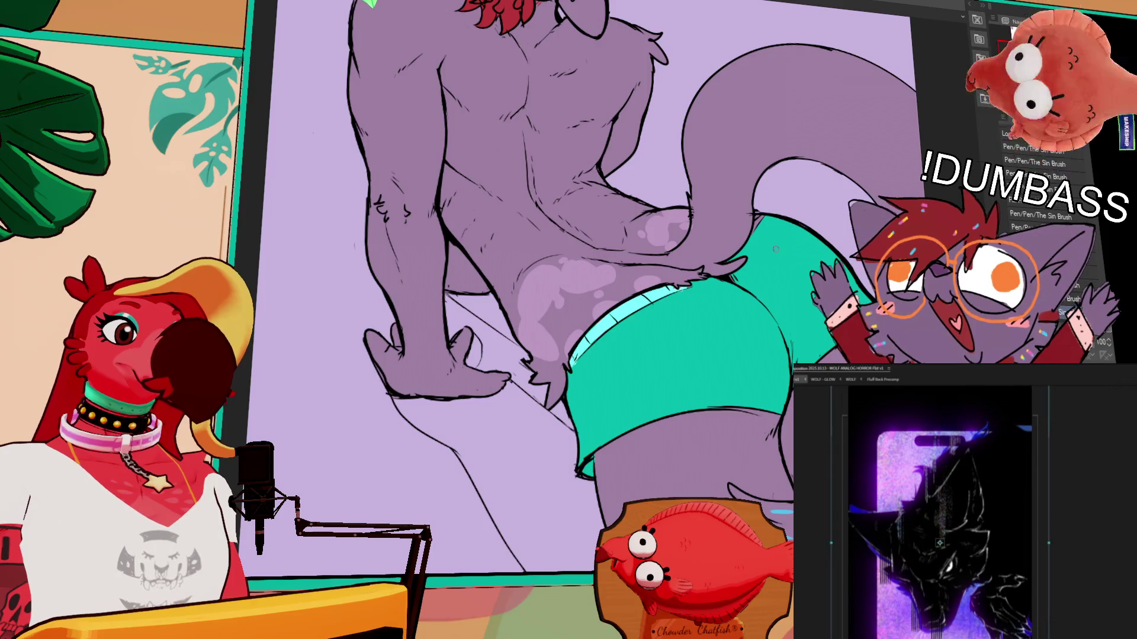
drag(792, 250, 773, 275)
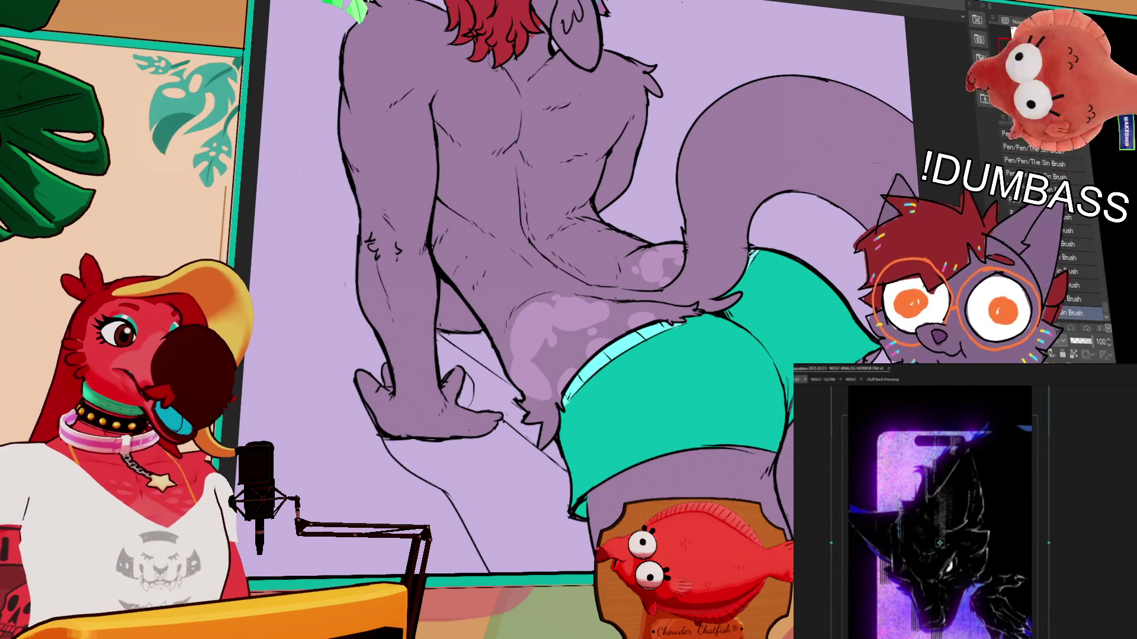
drag(823, 256, 817, 305)
drag(595, 348, 613, 312)
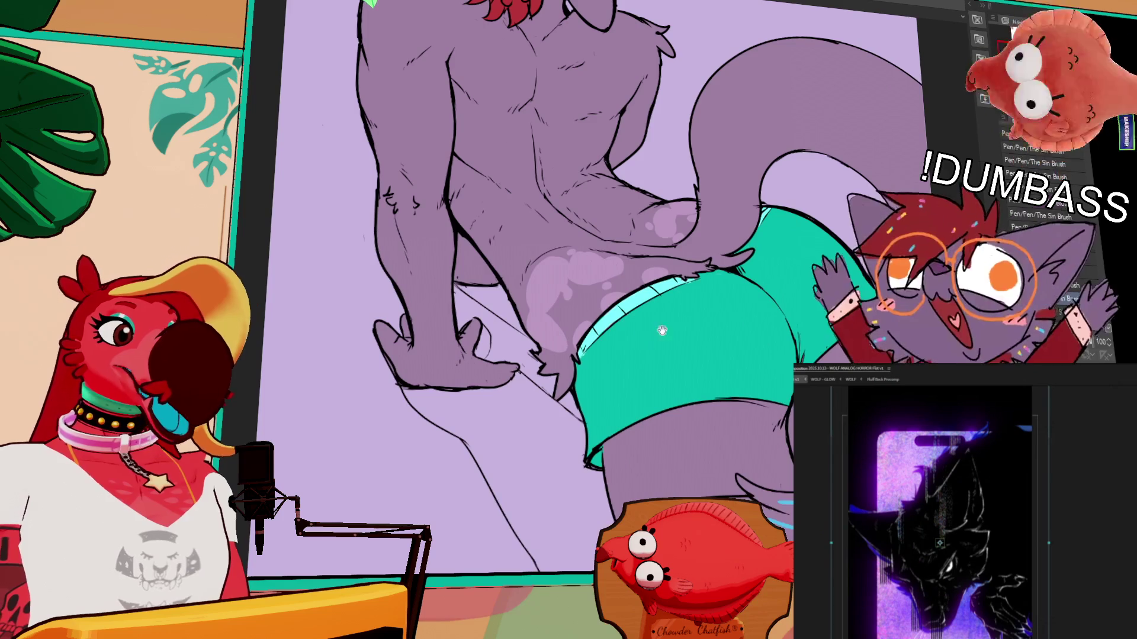
click(614, 361)
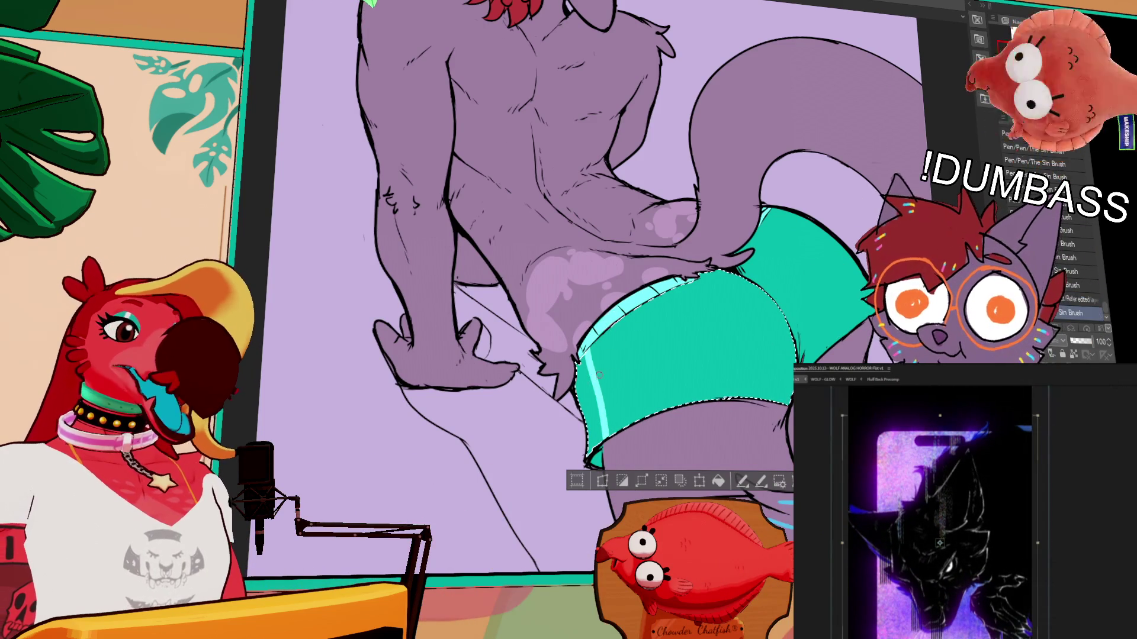
Step: Paint a wider cyan rim highlight on the shorts' left edge with The Sin Brush, then deselect
drag(609, 442, 597, 385)
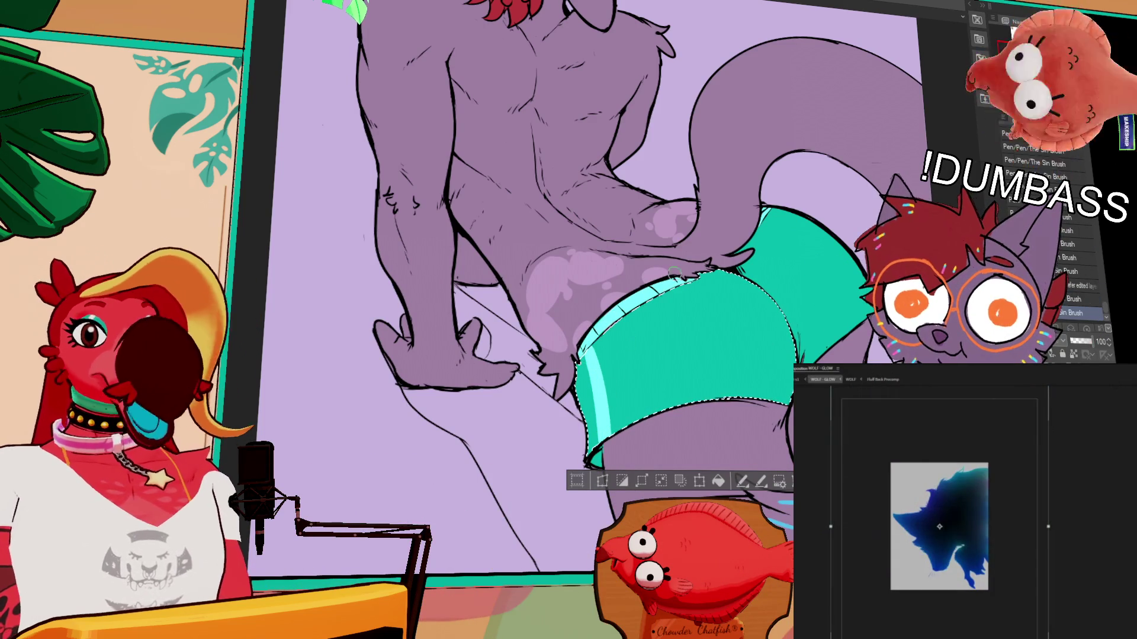
key(comma)
key(period)
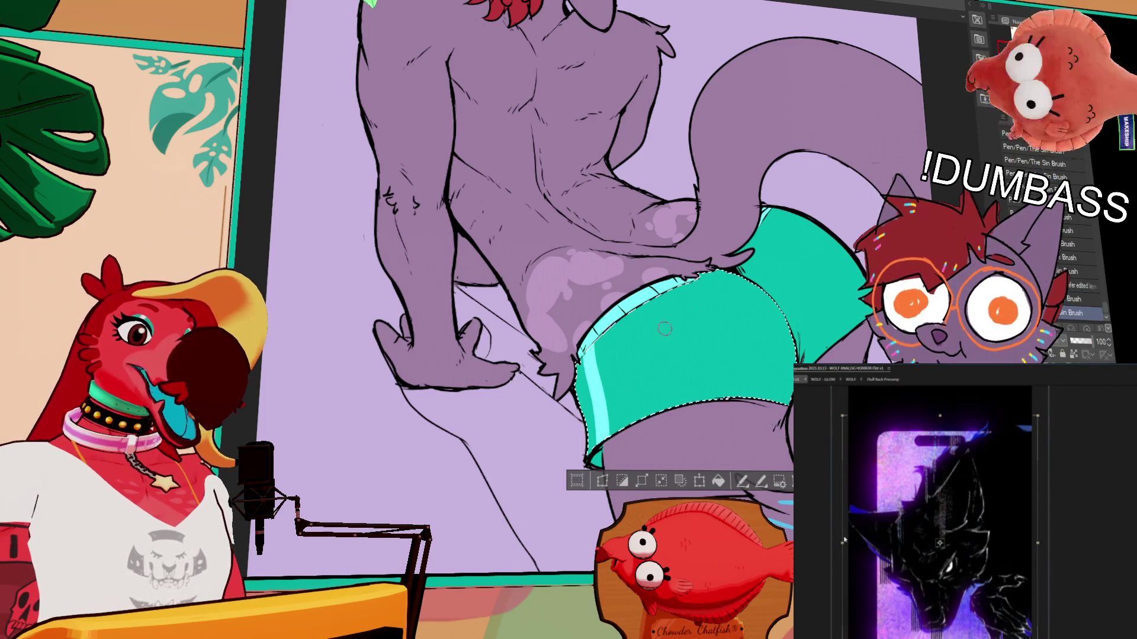
scroll(593, 379, up, 3)
key(ctrl+d)
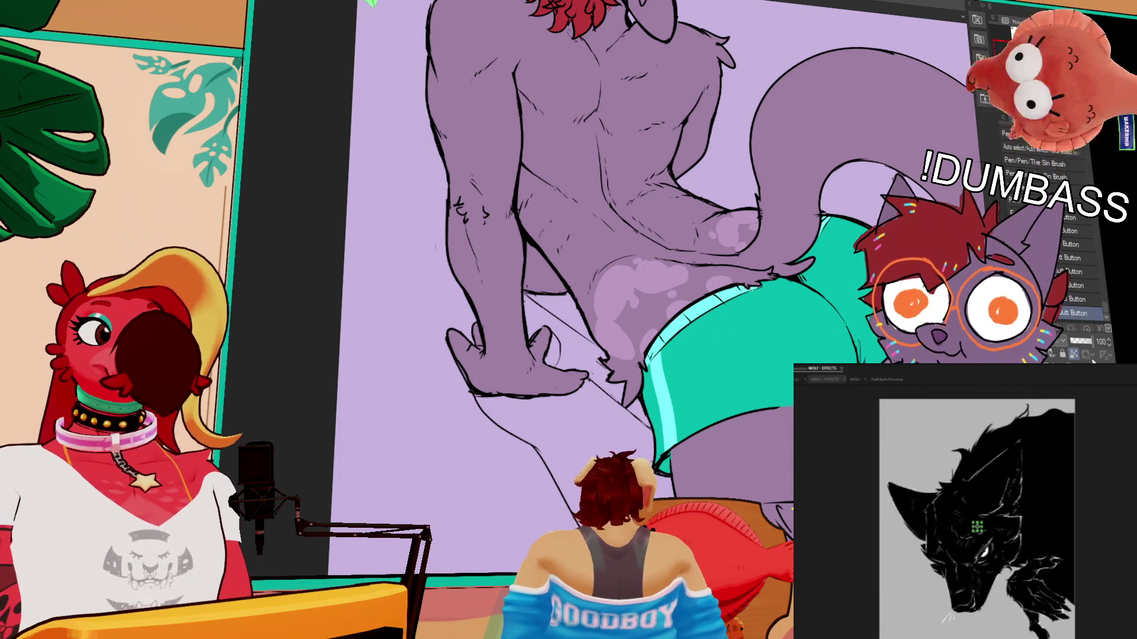
drag(651, 296, 696, 252)
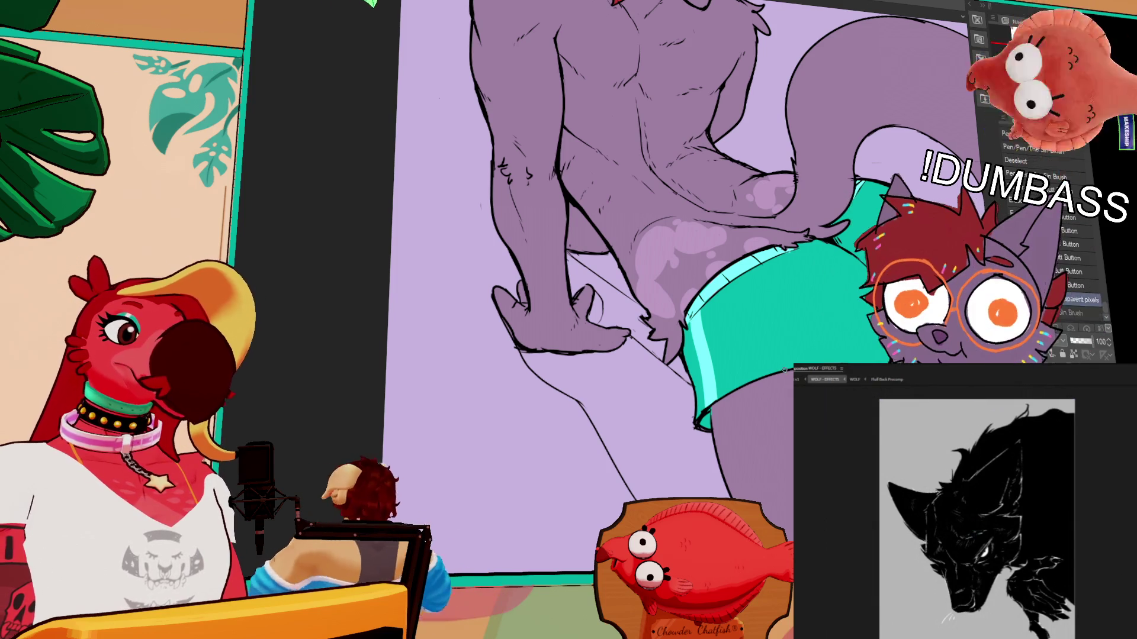
mouse_move(651, 267)
mouse_down()
mouse_move(627, 296)
mouse_move(646, 304)
mouse_move(627, 332)
mouse_up()
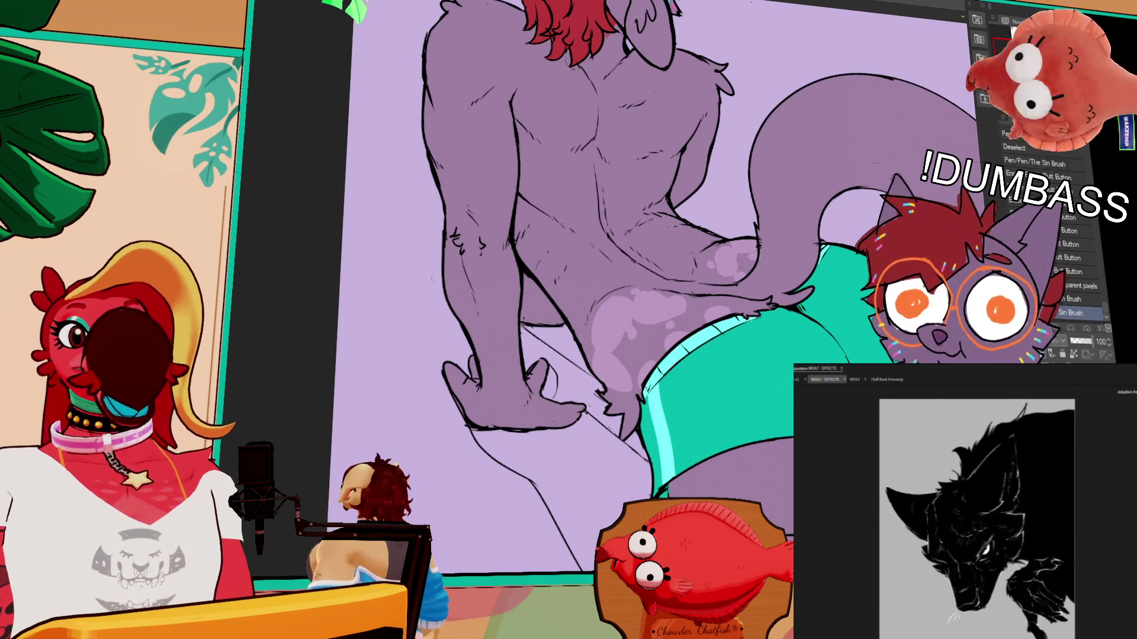
mouse_move(628, 332)
mouse_down()
mouse_move(592, 361)
mouse_move(582, 534)
mouse_up()
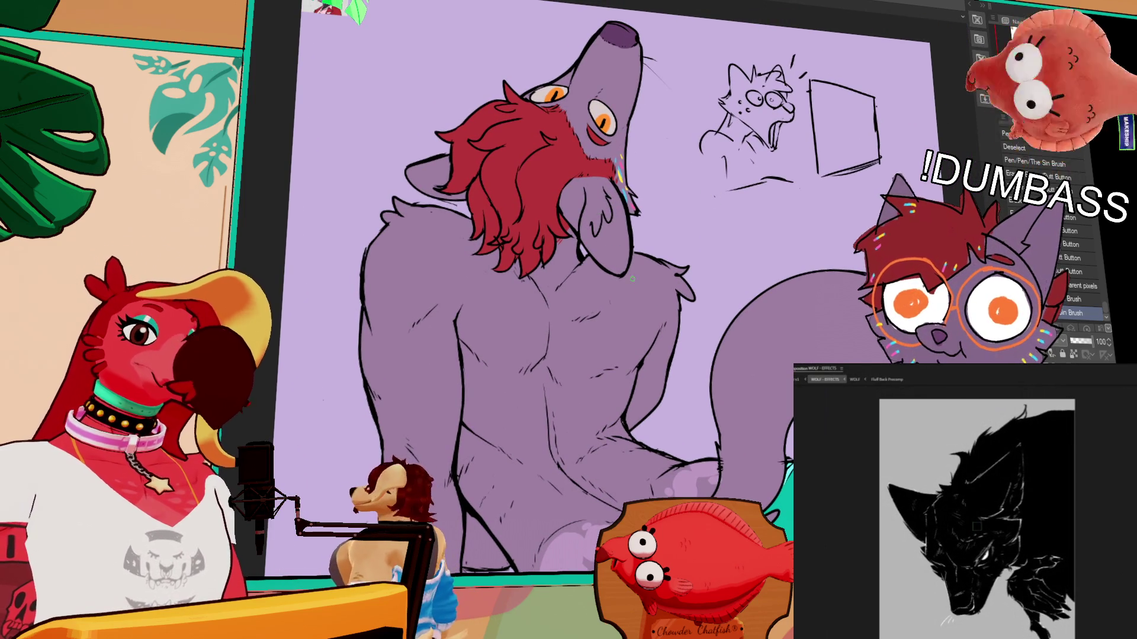
mouse_move(685, 327)
mouse_down()
mouse_move(737, 125)
mouse_move(727, 148)
mouse_move(733, 135)
mouse_up()
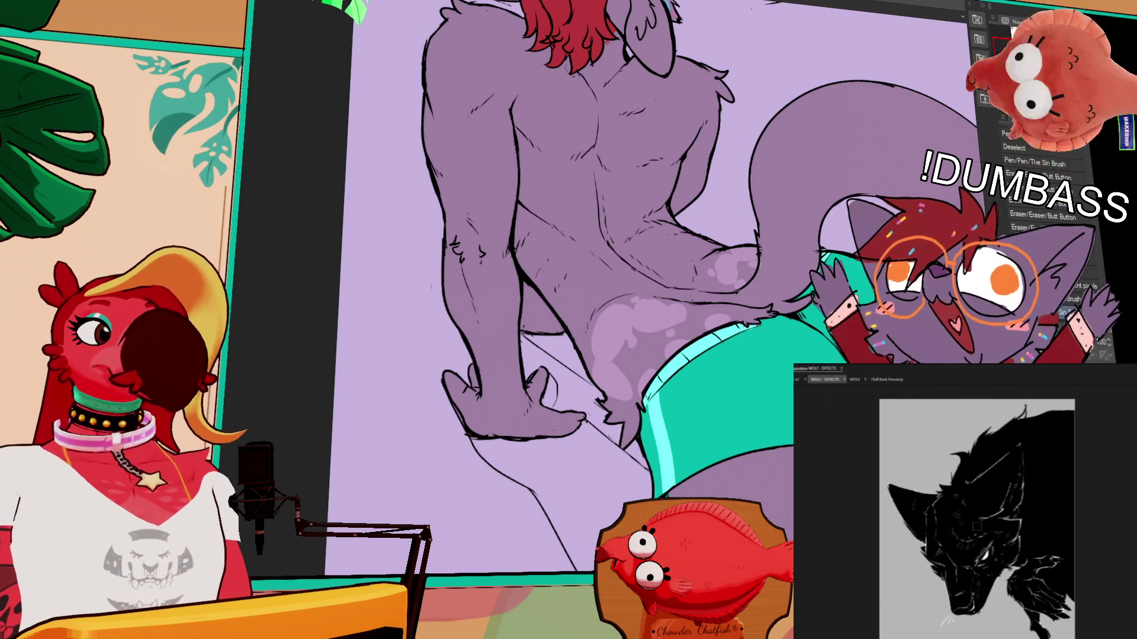
scroll(652, 296, down, 5)
drag(710, 296, 704, 319)
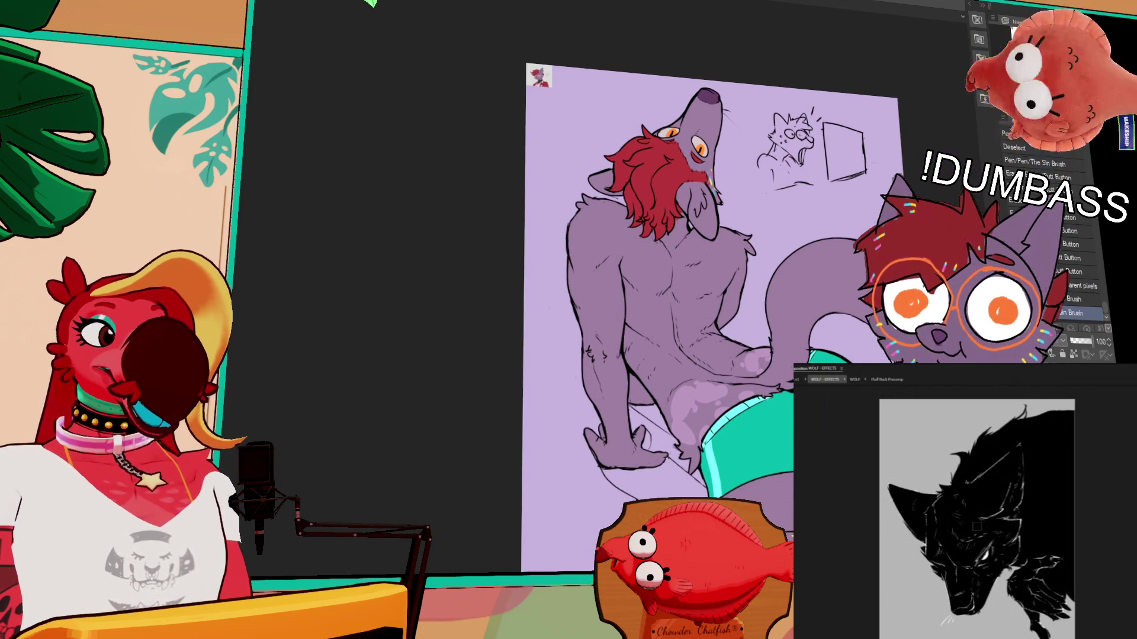
scroll(770, 384, up, 5)
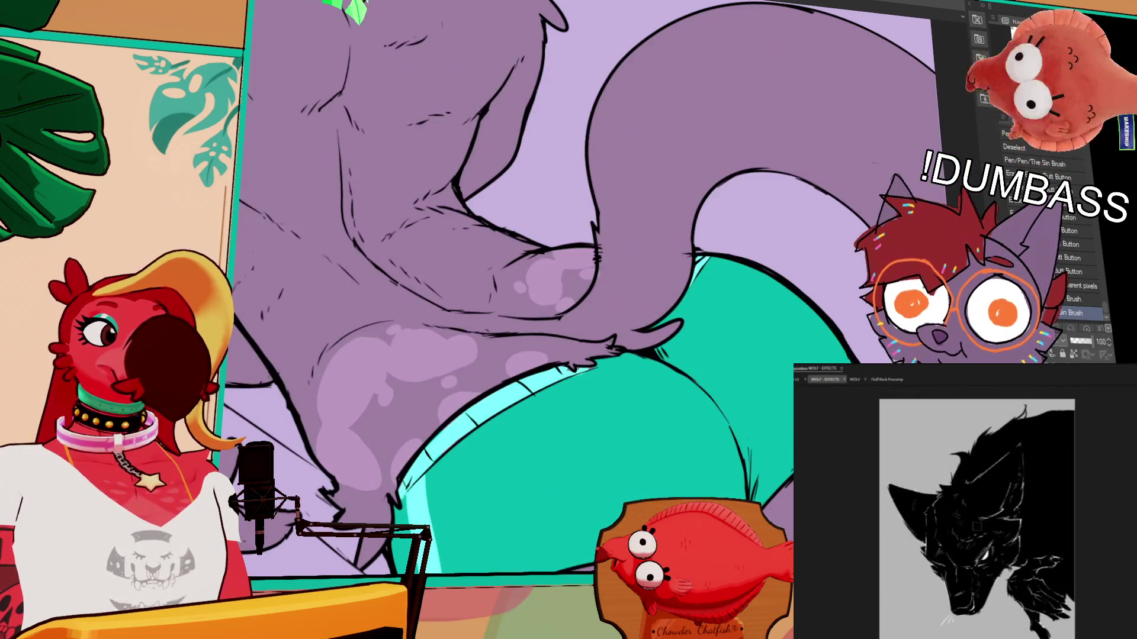
scroll(700, 344, down, 5)
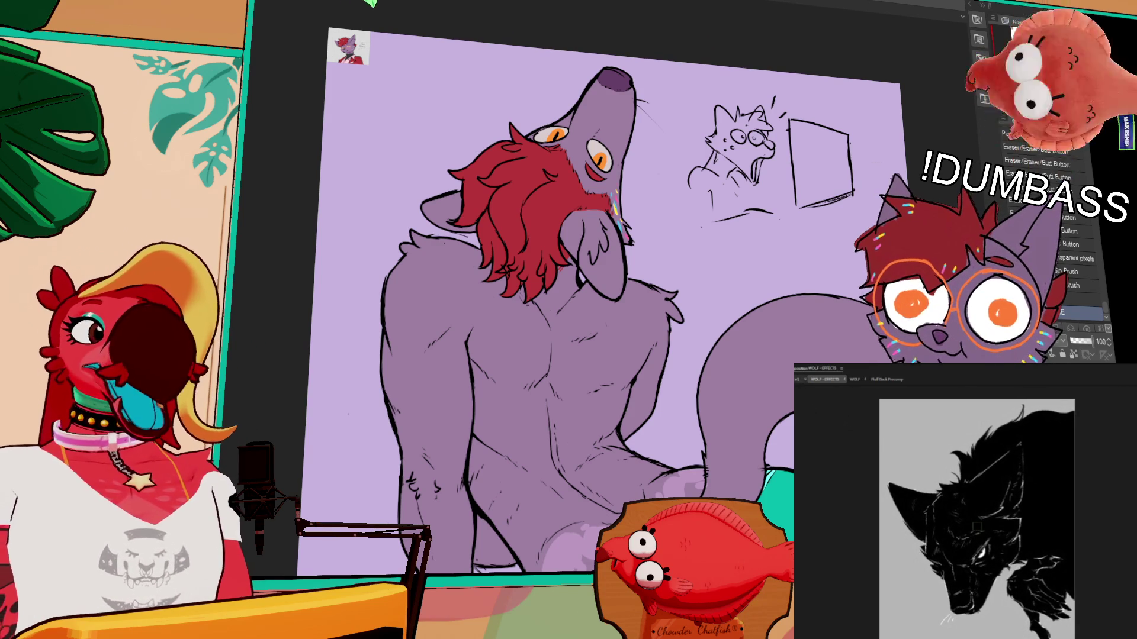
Step: Show the WOLF ANALOG HORROR Flat v1 composition in the side preview, reselecting it after viewing TV STATIC
click(796, 380)
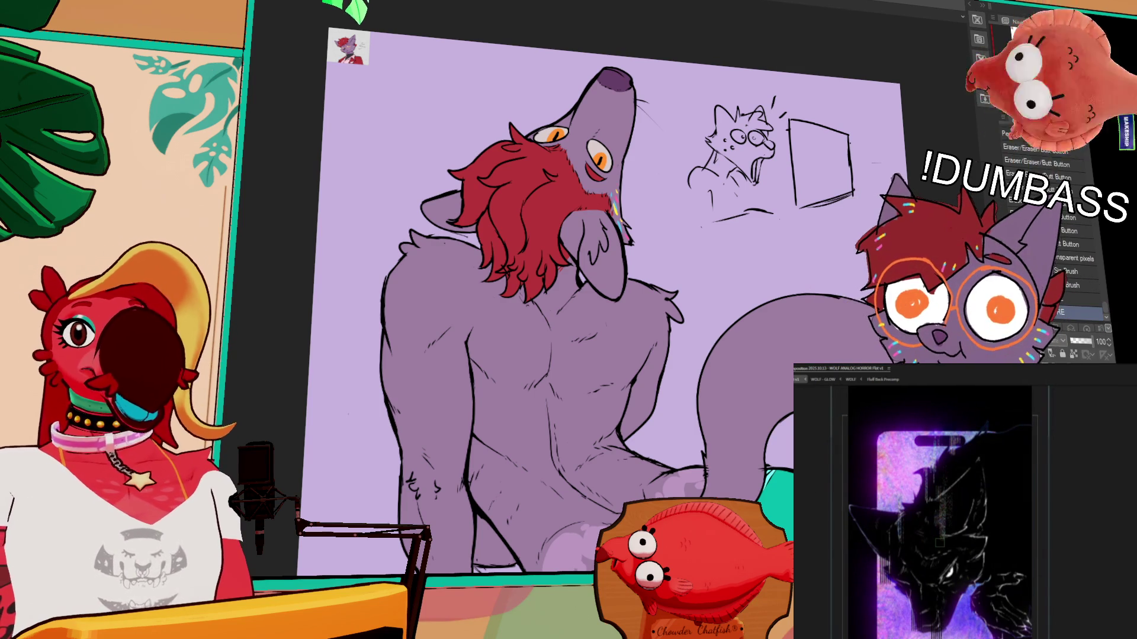
click(795, 373)
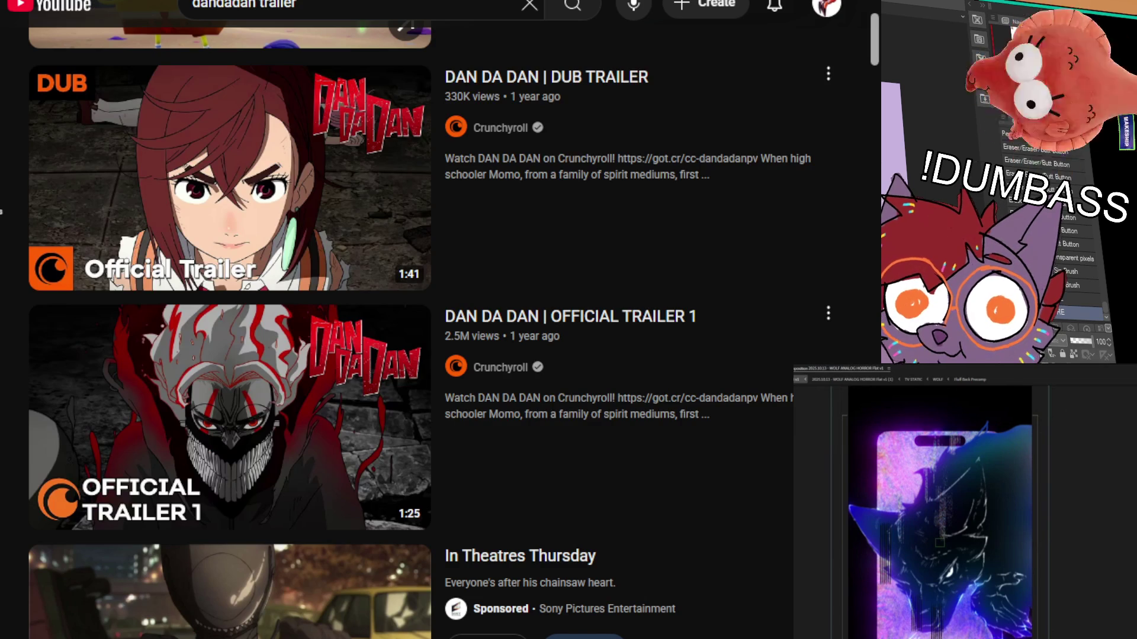
Step: Play the DAN DA DAN Official Trailer 1 video unmuted, then select 'trailer' in the search box
click(230, 418)
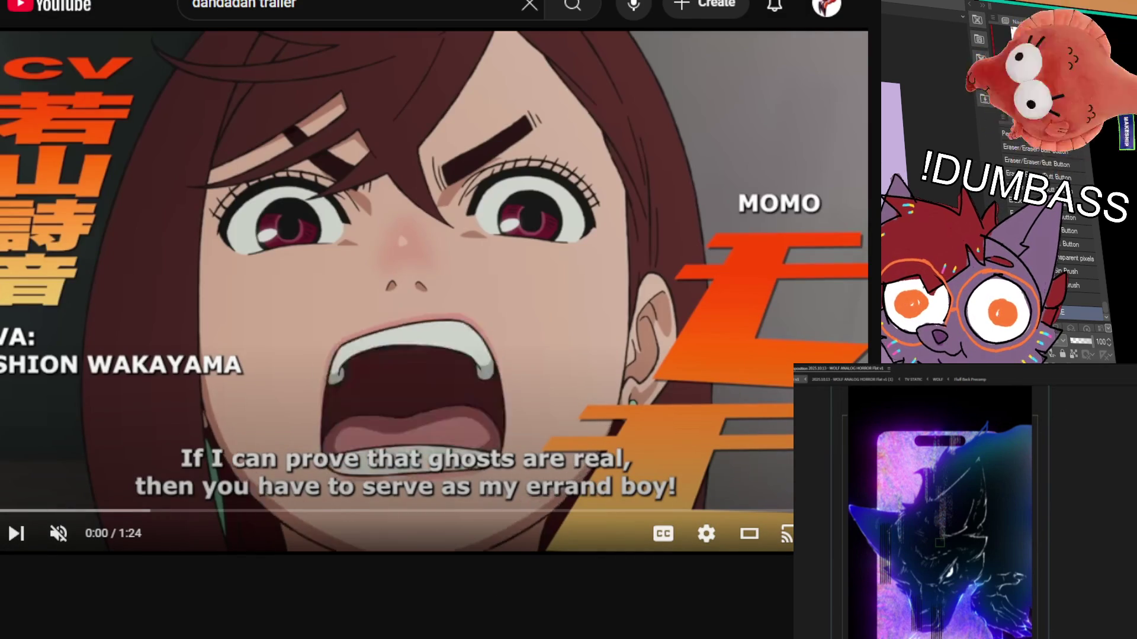
click(59, 534)
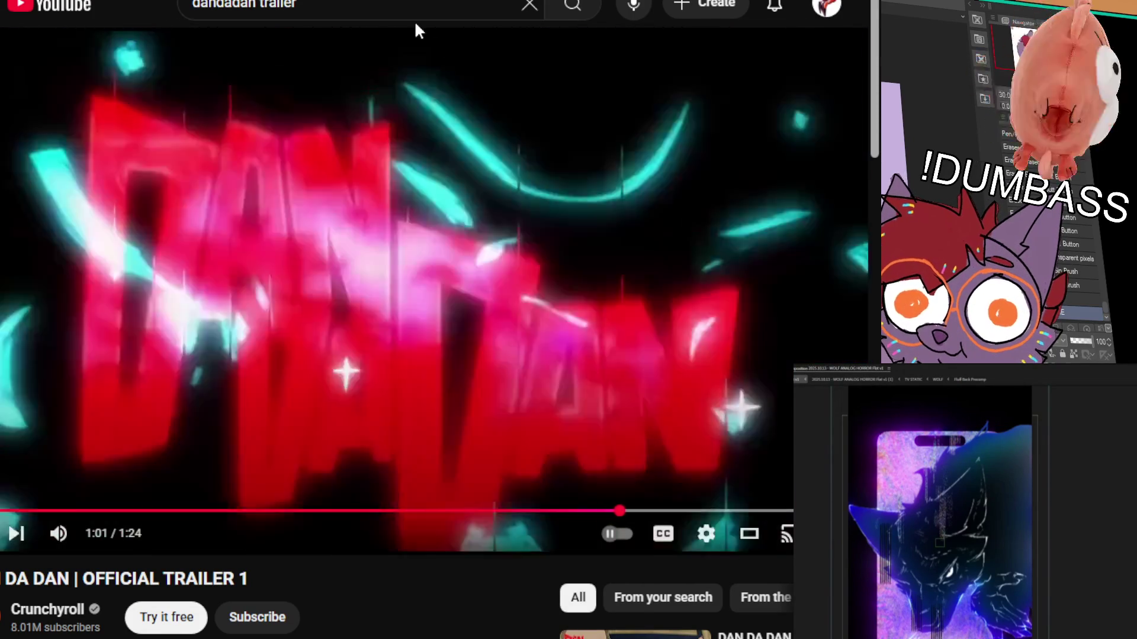
double_click(273, 9)
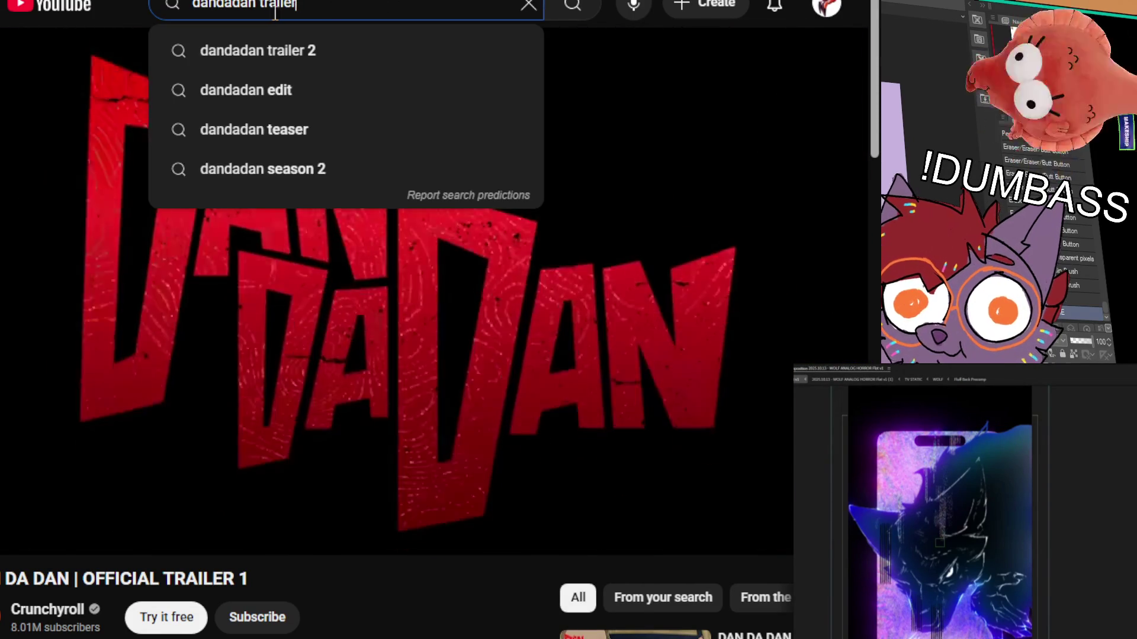
Step: Search for 'dandadan opening' and open the DAN DA DAN Opening | Otonoke by Creepy Nuts video
text(opening)
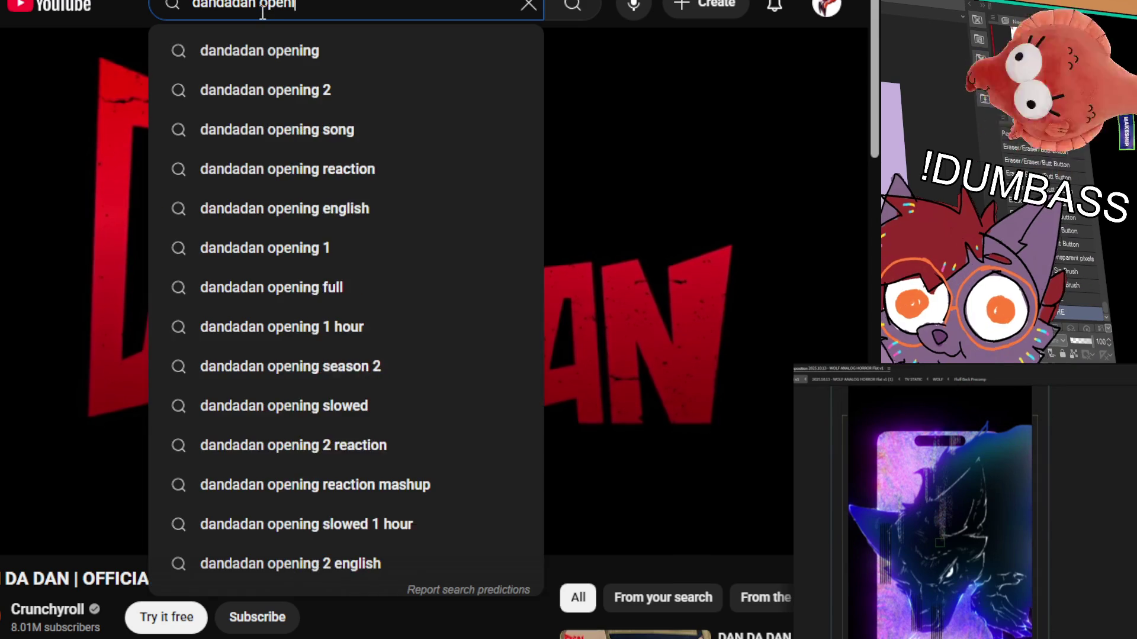
key(Return)
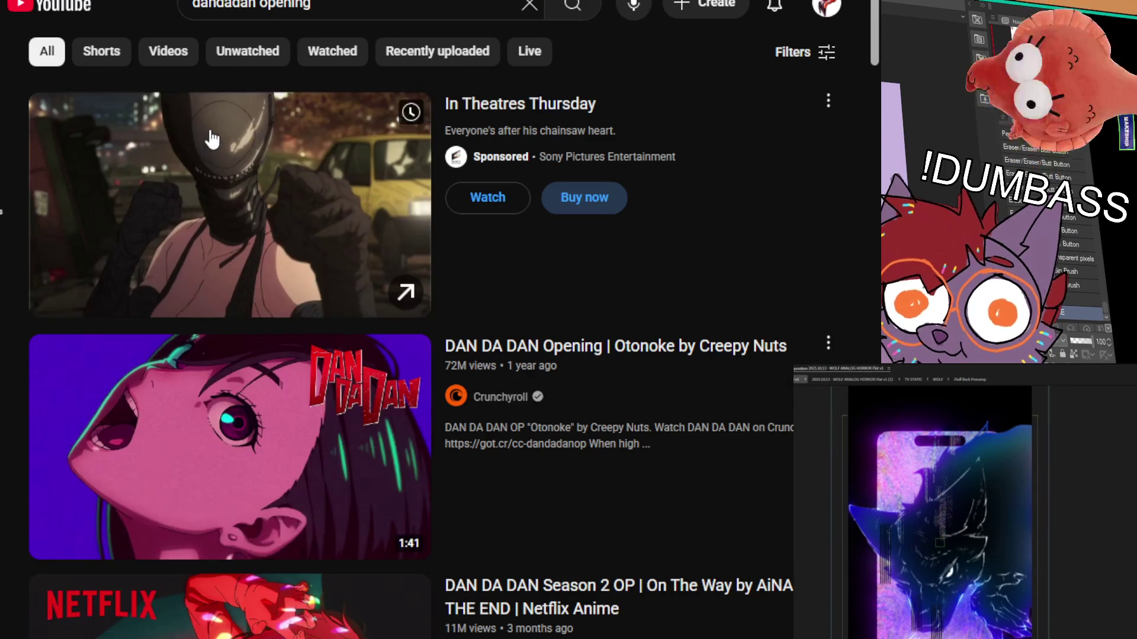
click(257, 467)
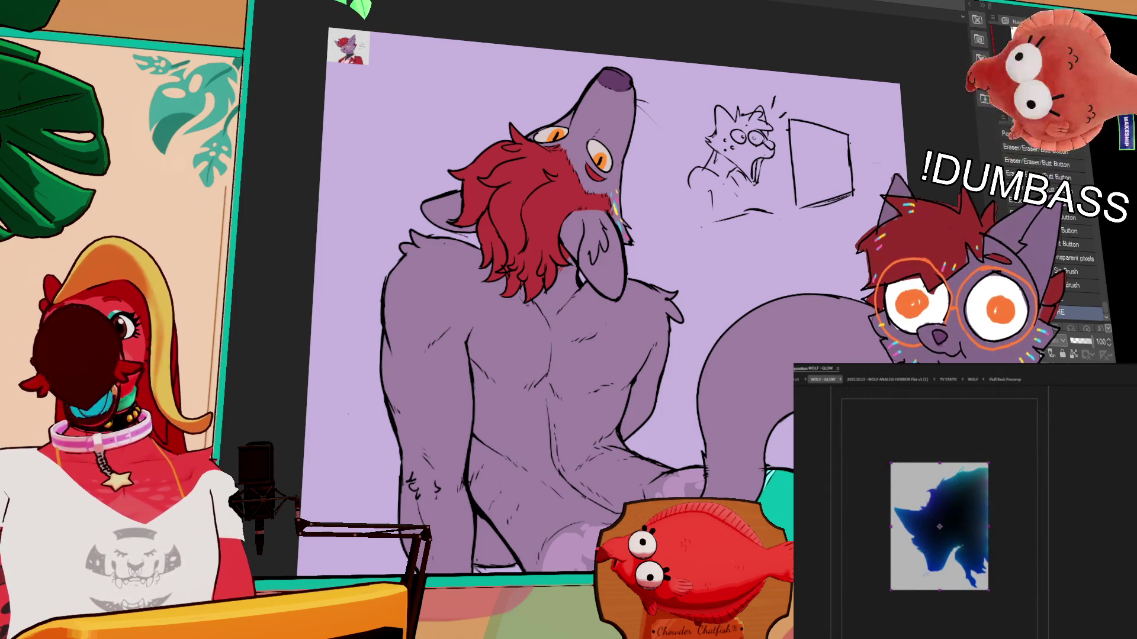
Step: Select and deselect the image layer in the WOLF - GLOW composition
key(ctrl+a)
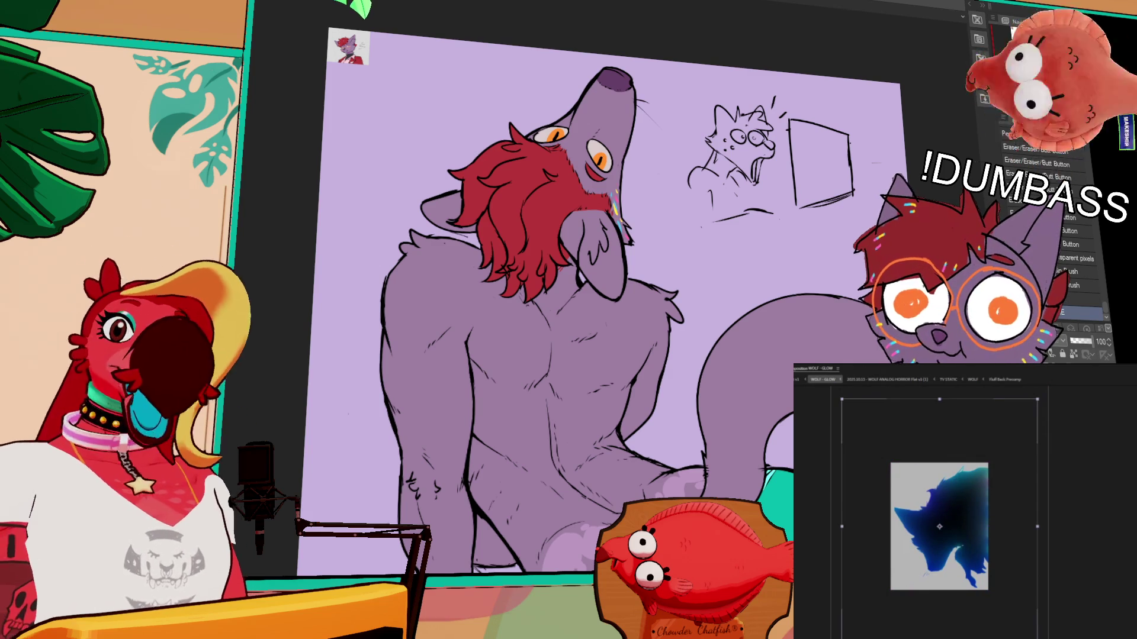
key(ctrl+shift+a)
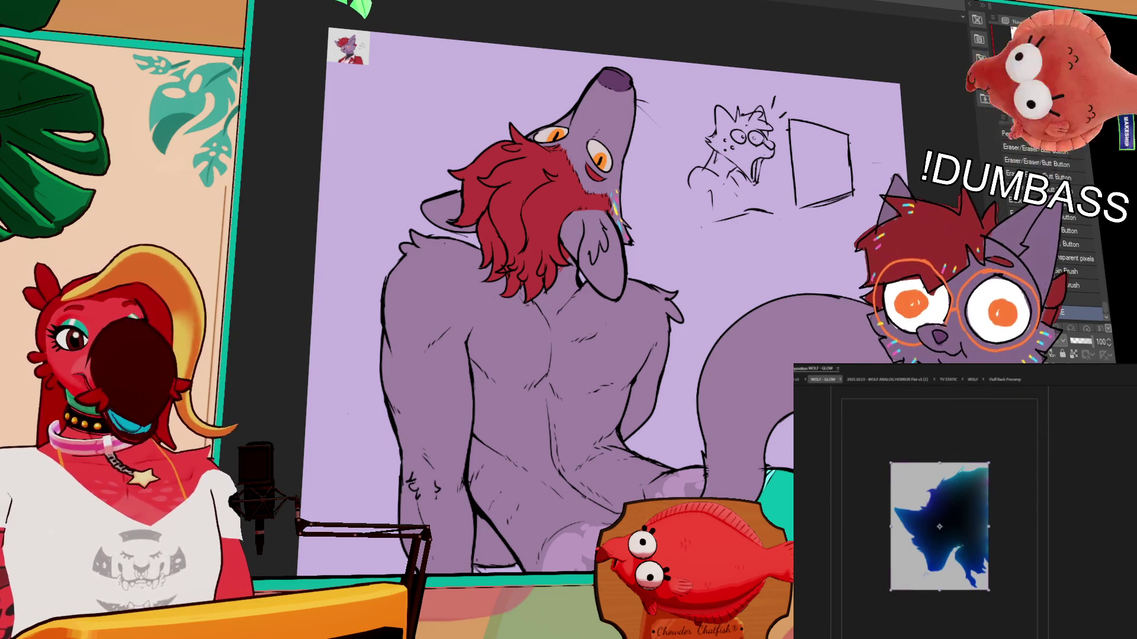
key(ctrl+shift+a)
key(ctrl+a)
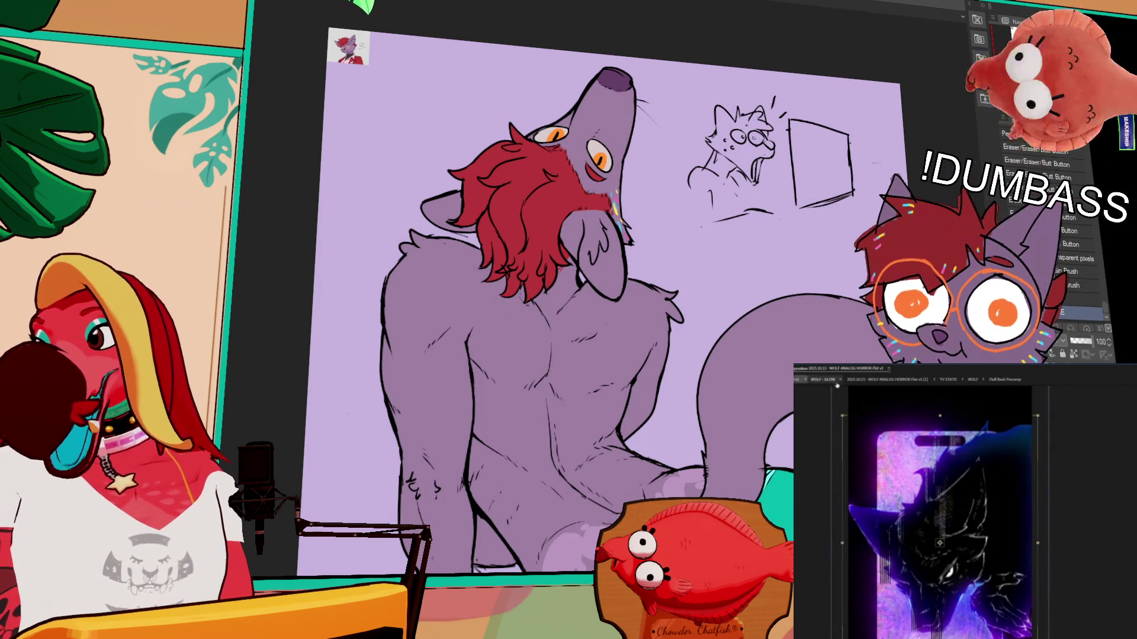
Step: Preview WOLF - GLOW, toggle its wolf and full-frame layer selections, then return to WOLF ANALOG HORROR Flat v1
click(821, 380)
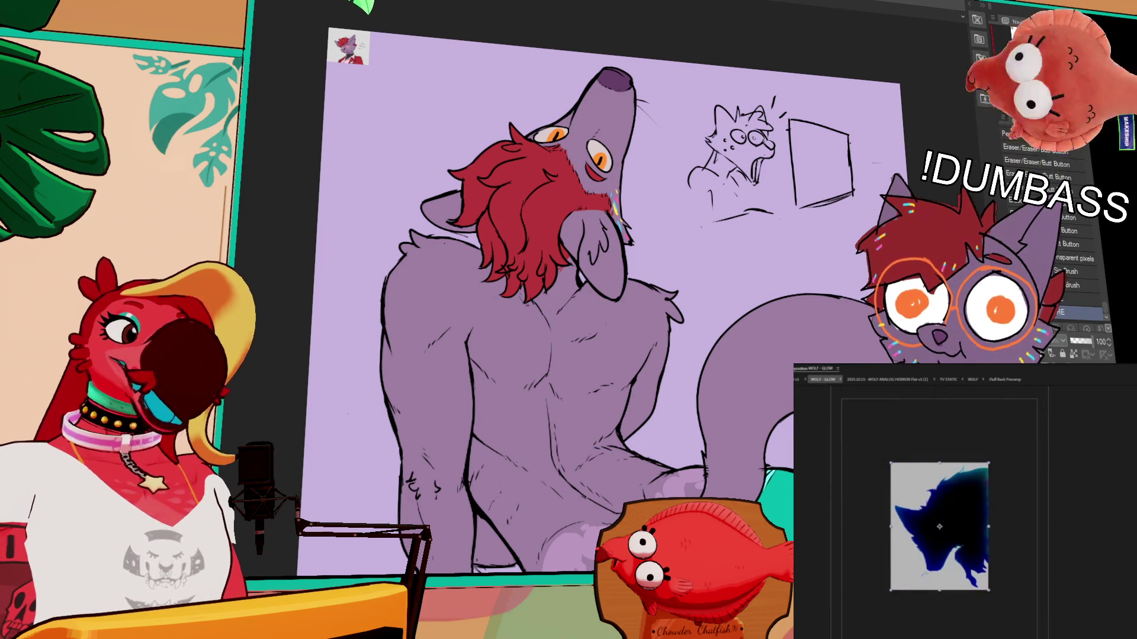
key(ctrl+Down)
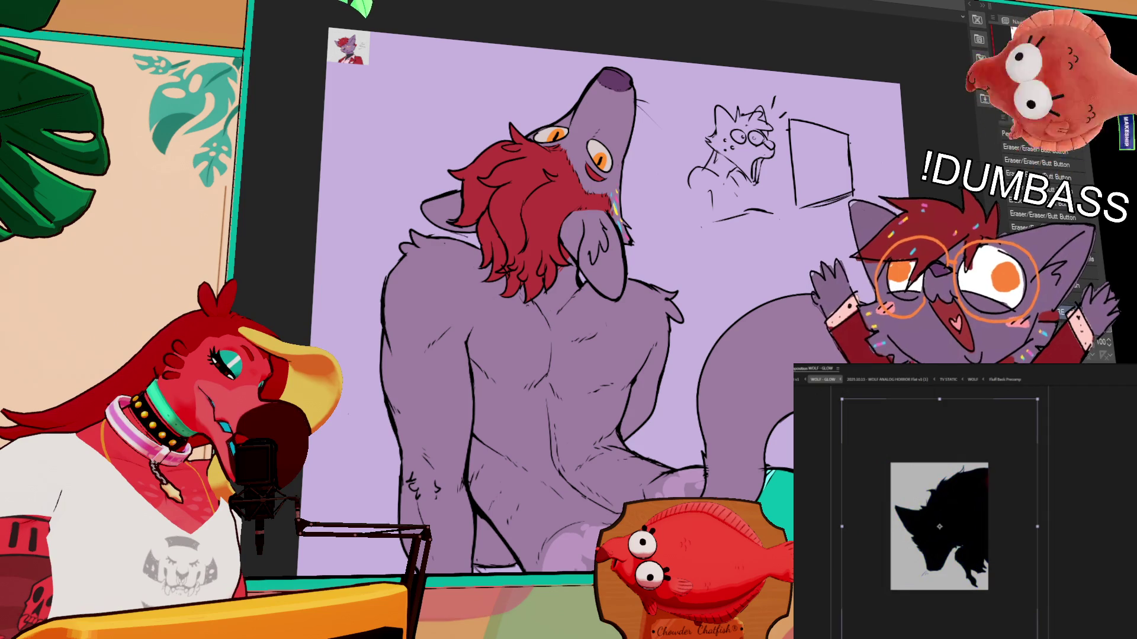
click(946, 526)
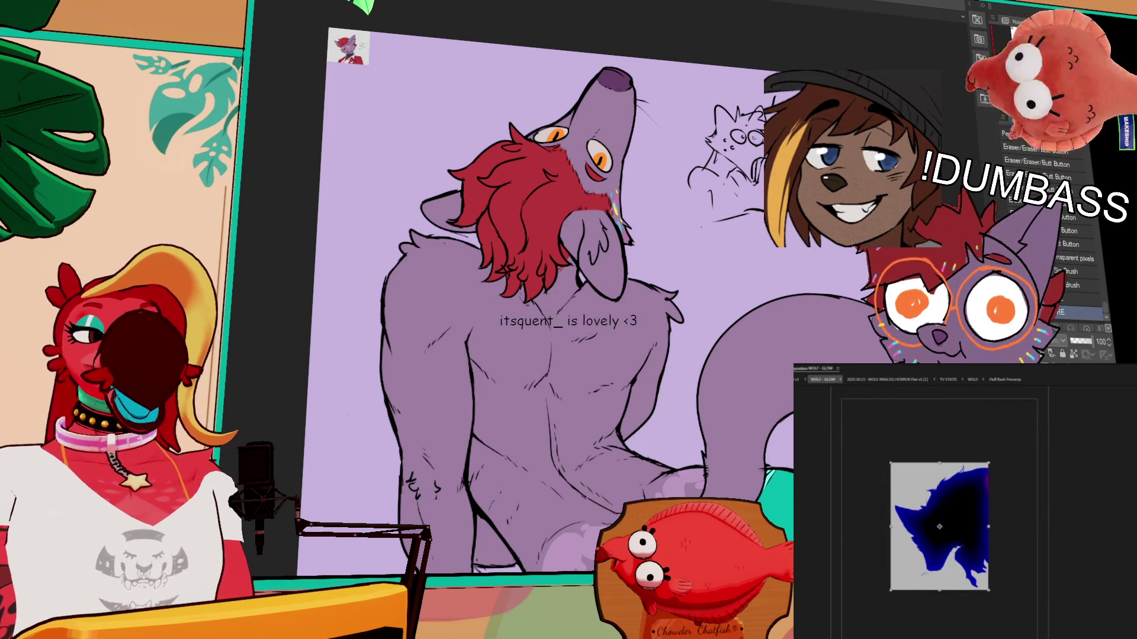
click(865, 432)
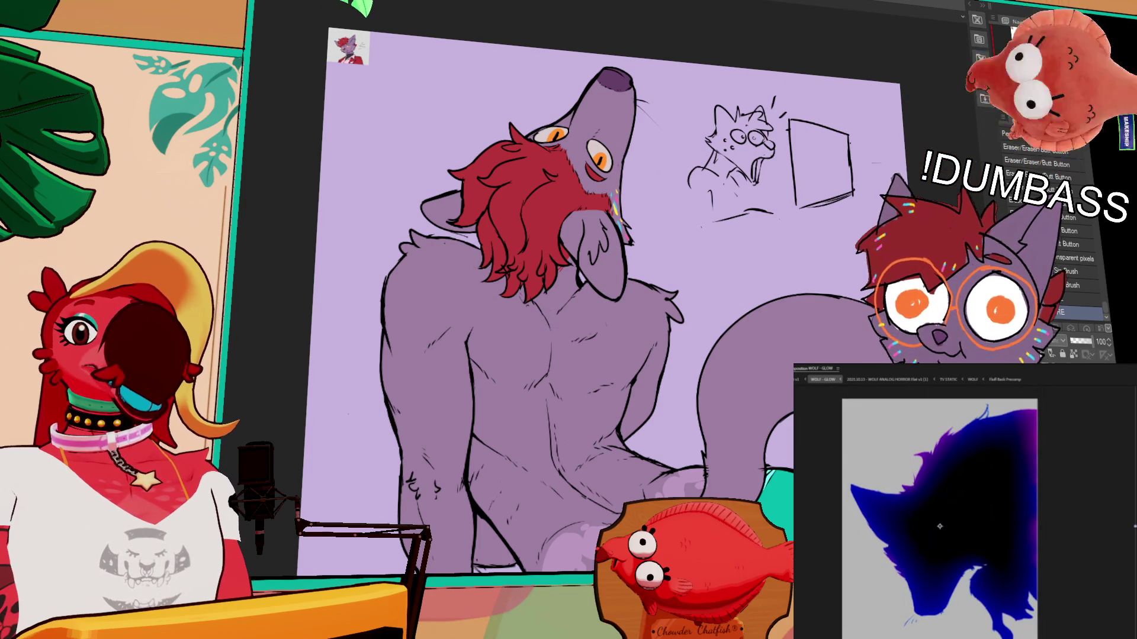
key(space)
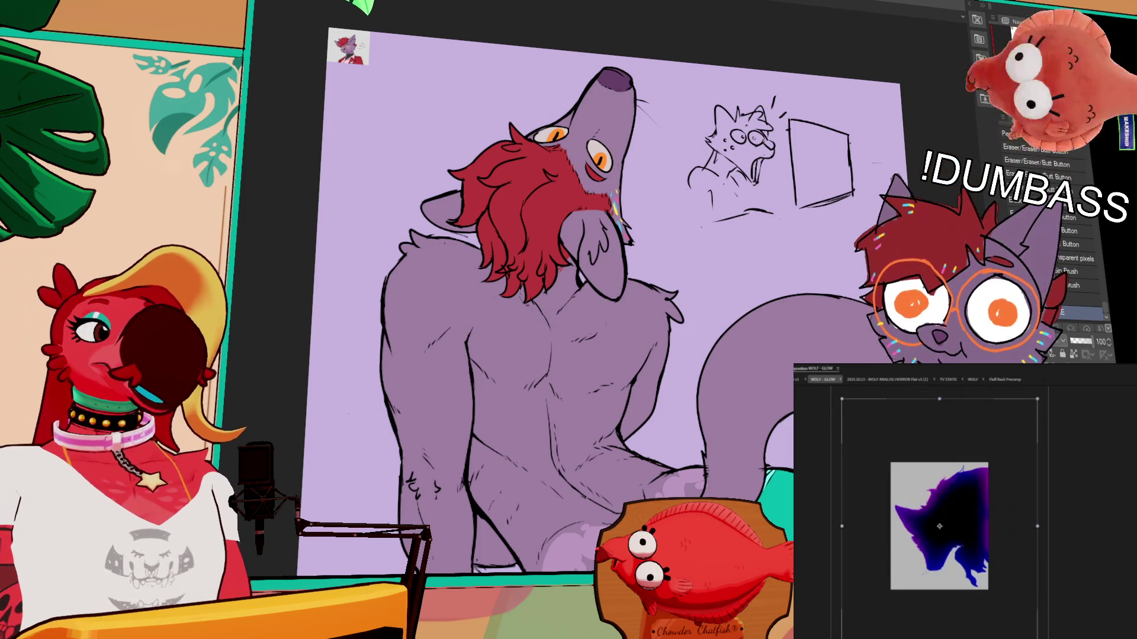
click(797, 379)
click(812, 379)
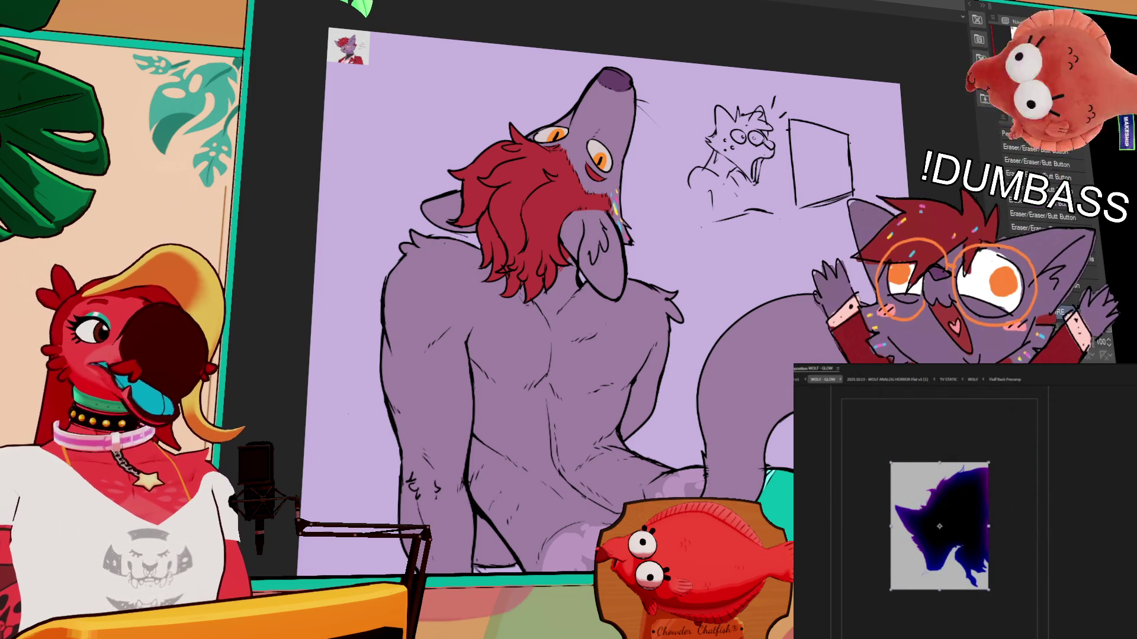
click(866, 494)
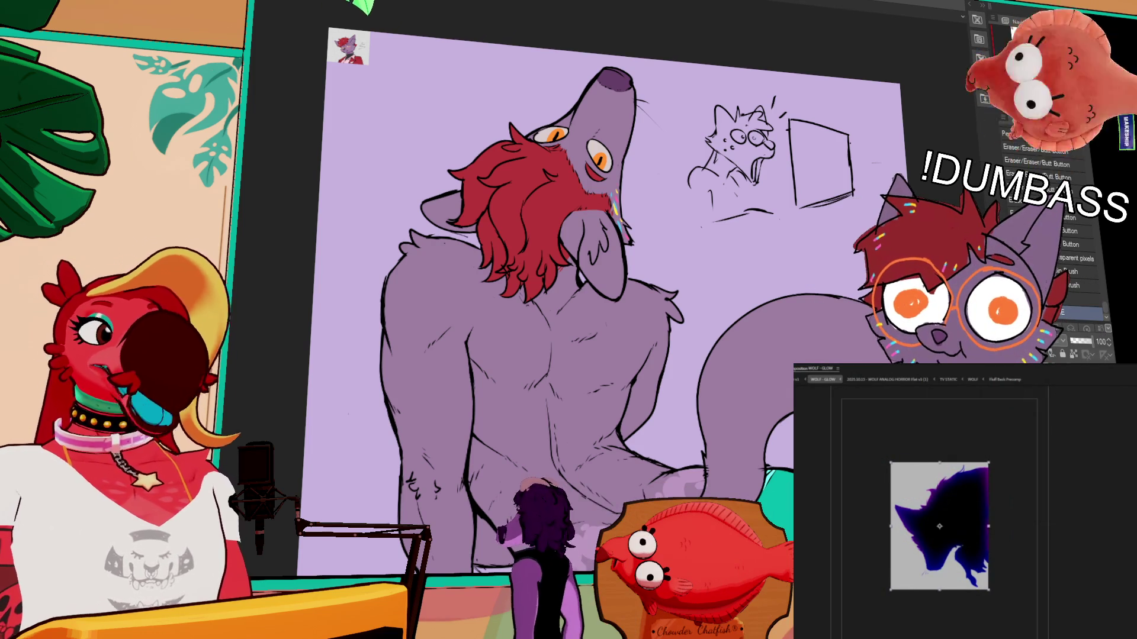
key(shift+period)
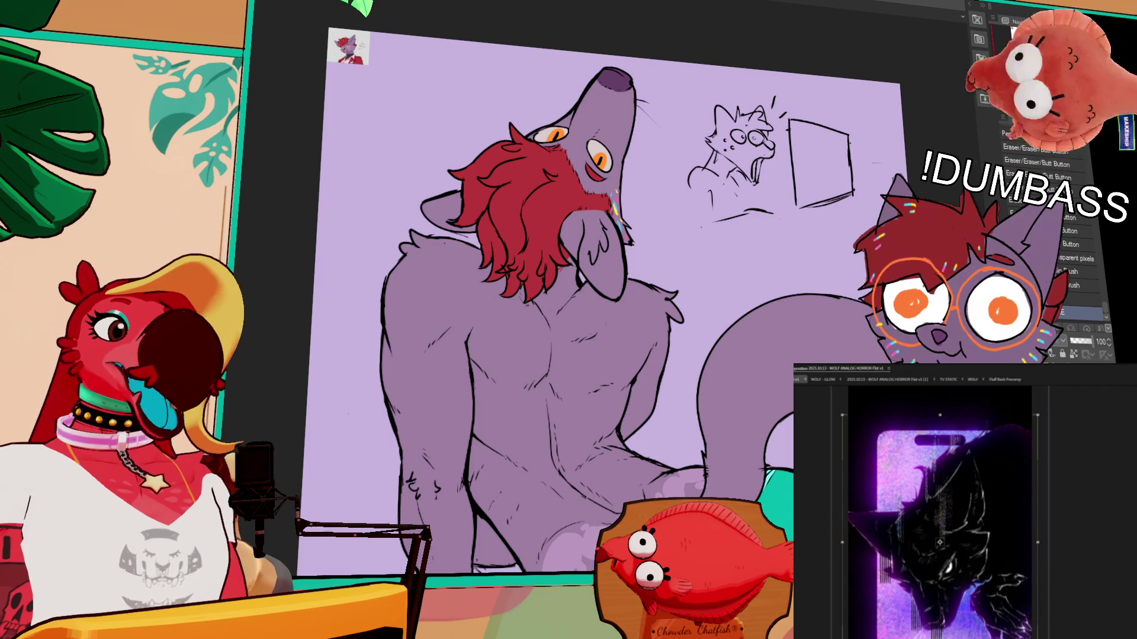
mouse_move(798, 291)
mouse_down()
mouse_move(838, 308)
mouse_move(848, 333)
mouse_up()
Step: Pan and zoom the canvas until the wolf's red hair, face and neck fill the view
scroll(657, 320, up, 2)
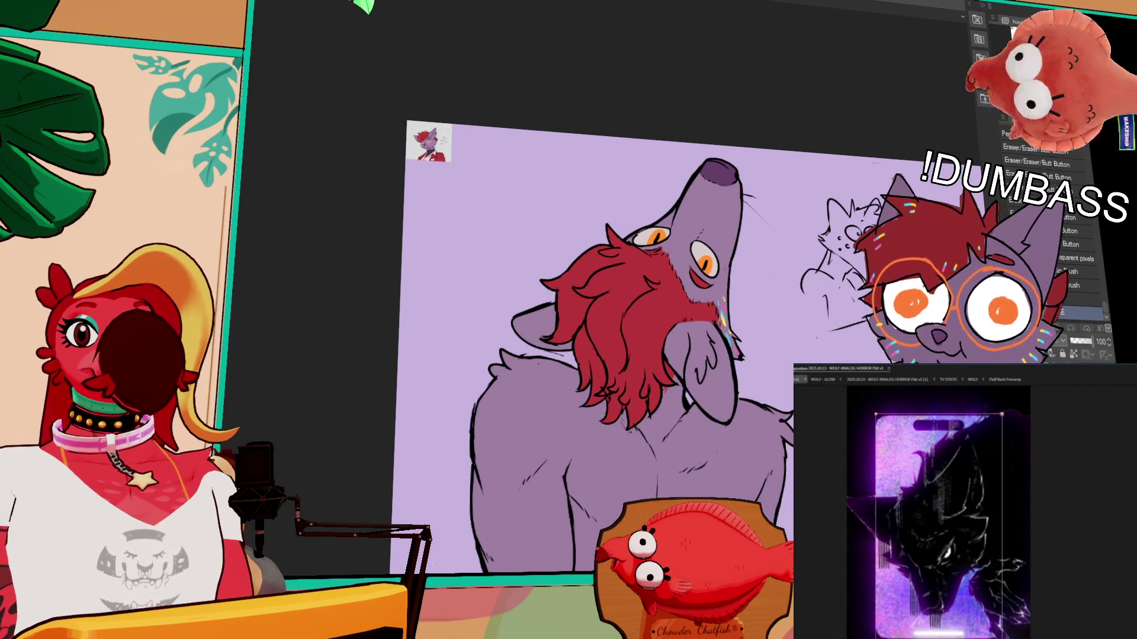
scroll(657, 320, down, 3)
scroll(592, 296, up, 4)
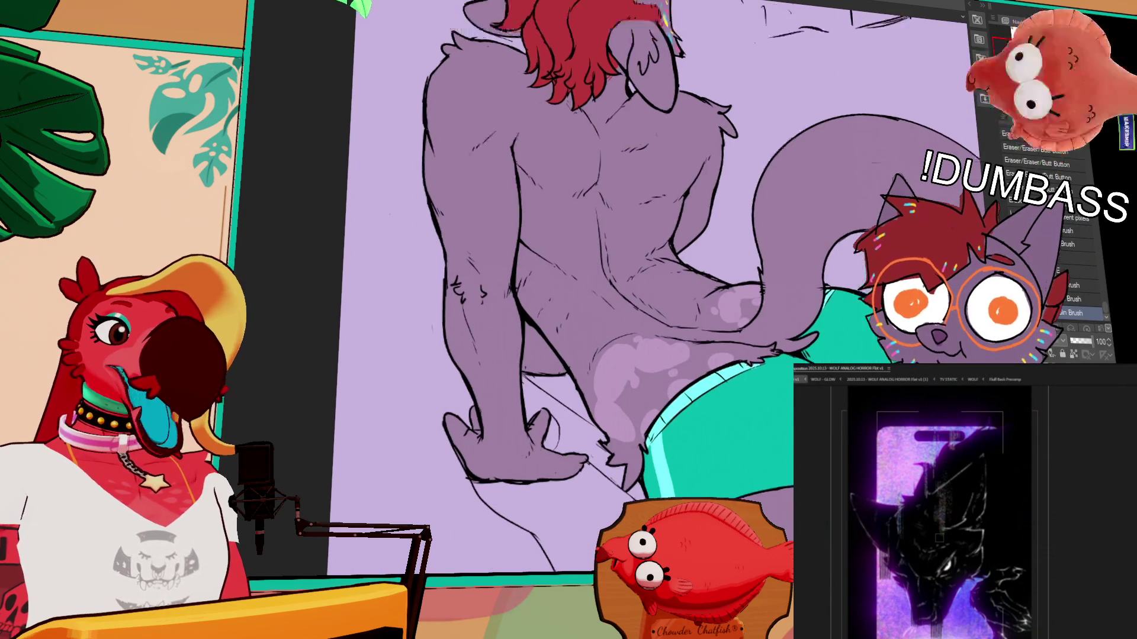
drag(843, 121, 820, 210)
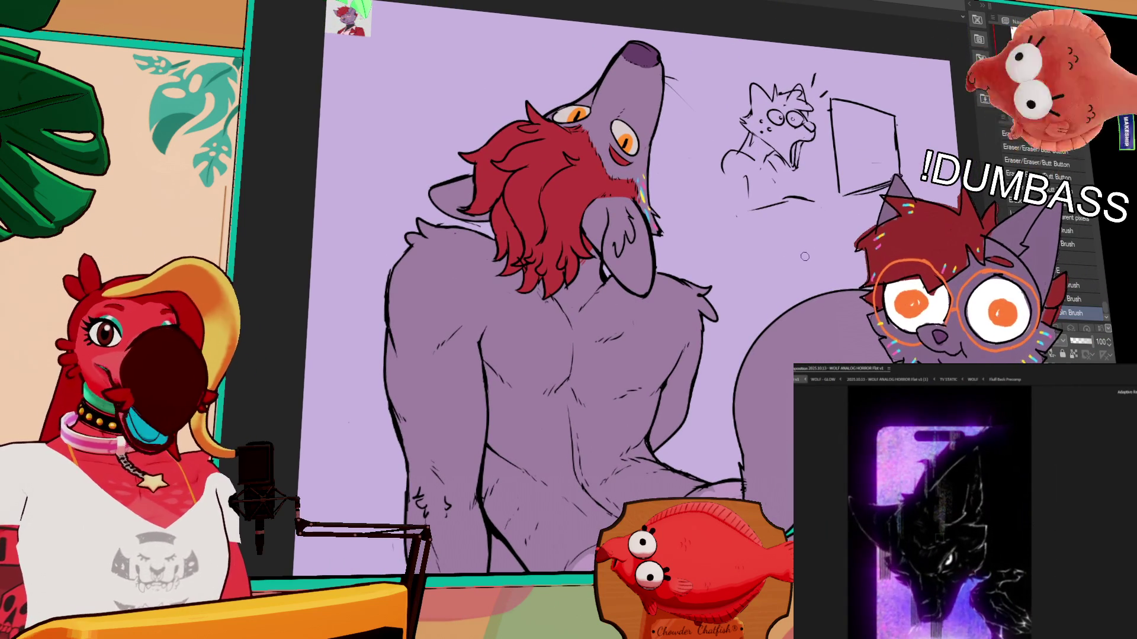
drag(820, 210, 826, 267)
scroll(764, 283, up, 3)
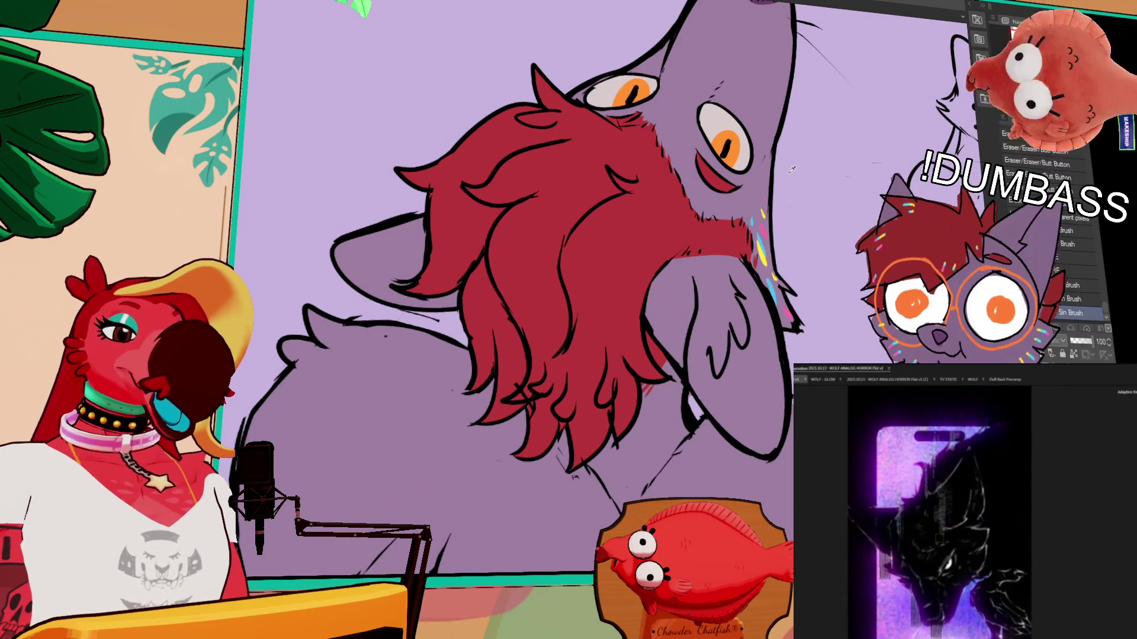
scroll(533, 267, up, 2)
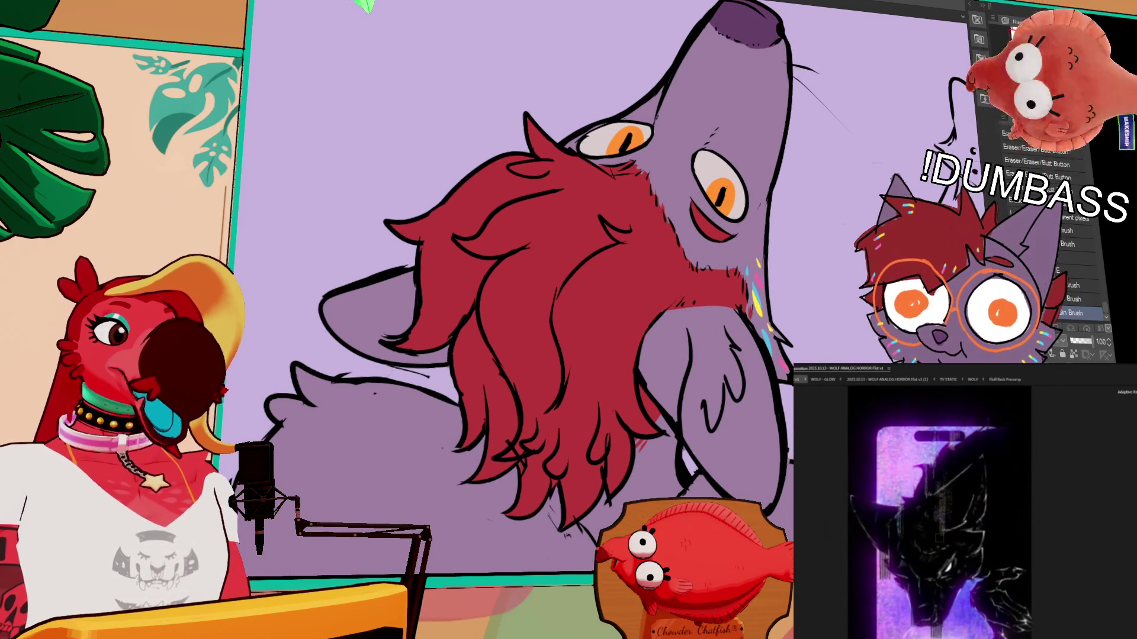
scroll(657, 320, up, 1)
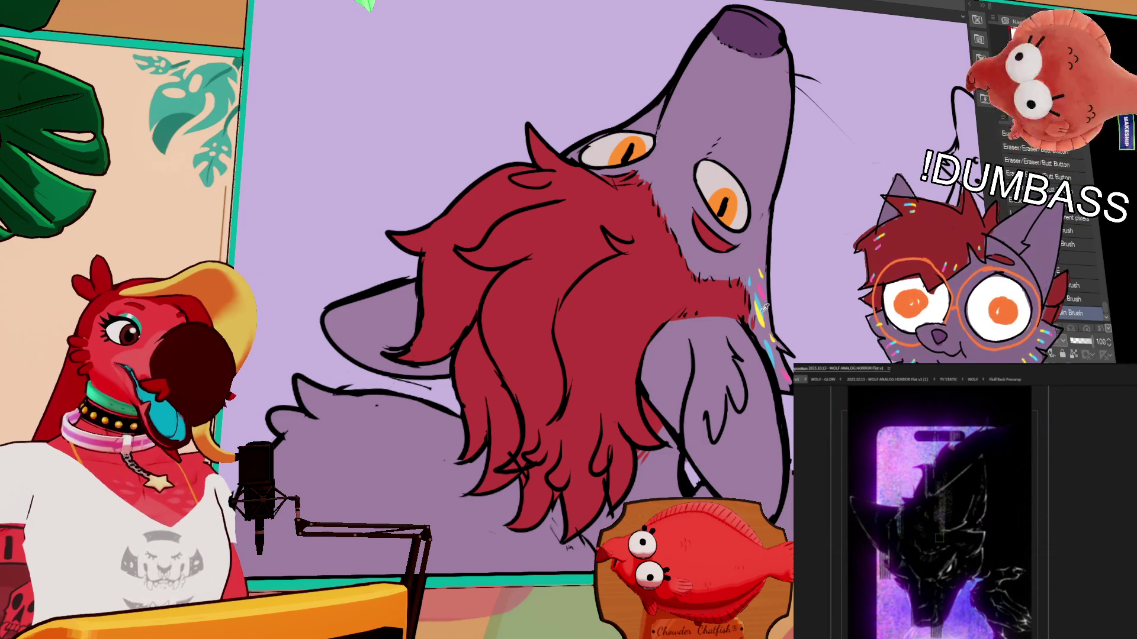
scroll(608, 365, down, 2)
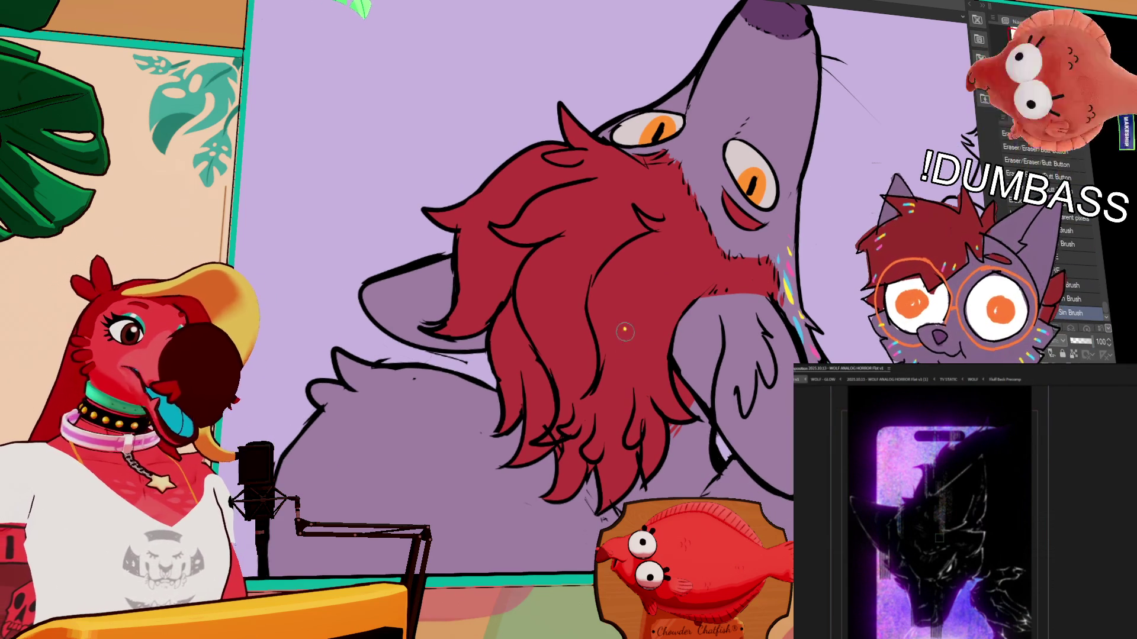
Step: Paint a slim yellow crescent fleck in the red hair, redrawing it until it reaches higher
drag(620, 350, 591, 404)
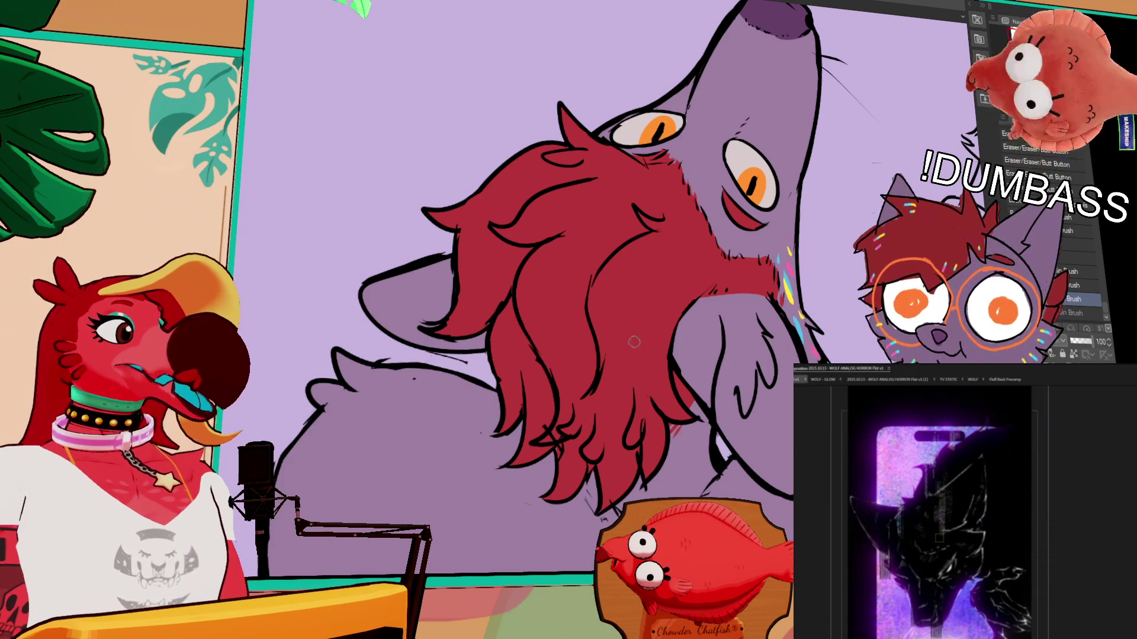
drag(615, 356, 598, 401)
key(ctrl+z)
drag(614, 356, 599, 402)
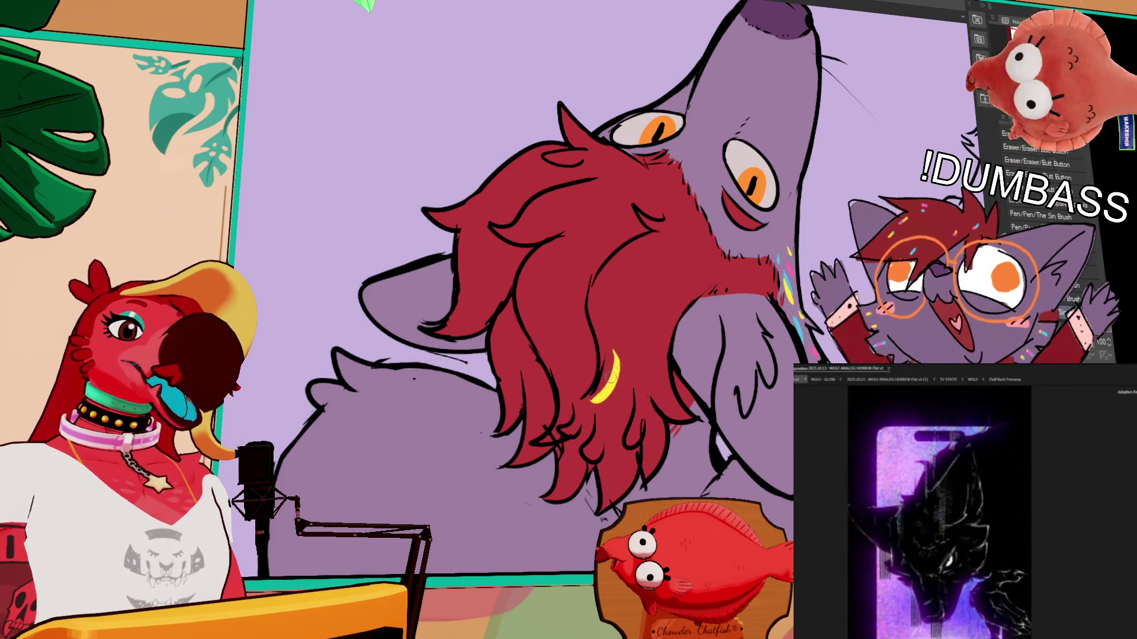
key(ctrl+z)
drag(616, 353, 596, 401)
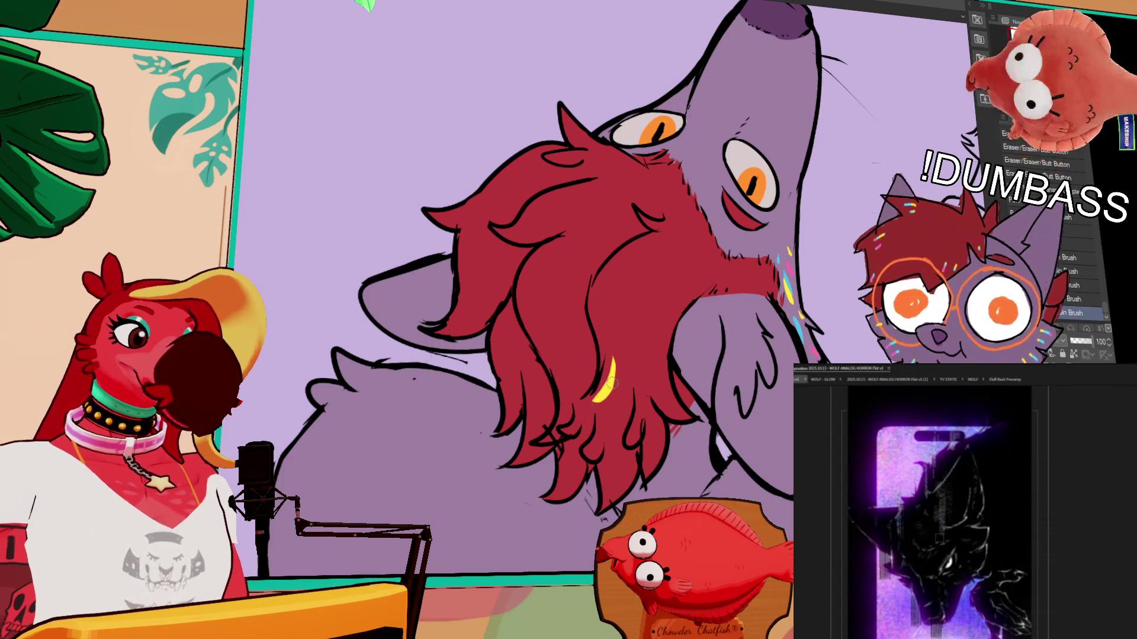
drag(616, 350, 596, 402)
key(ctrl+z)
drag(616, 351, 596, 402)
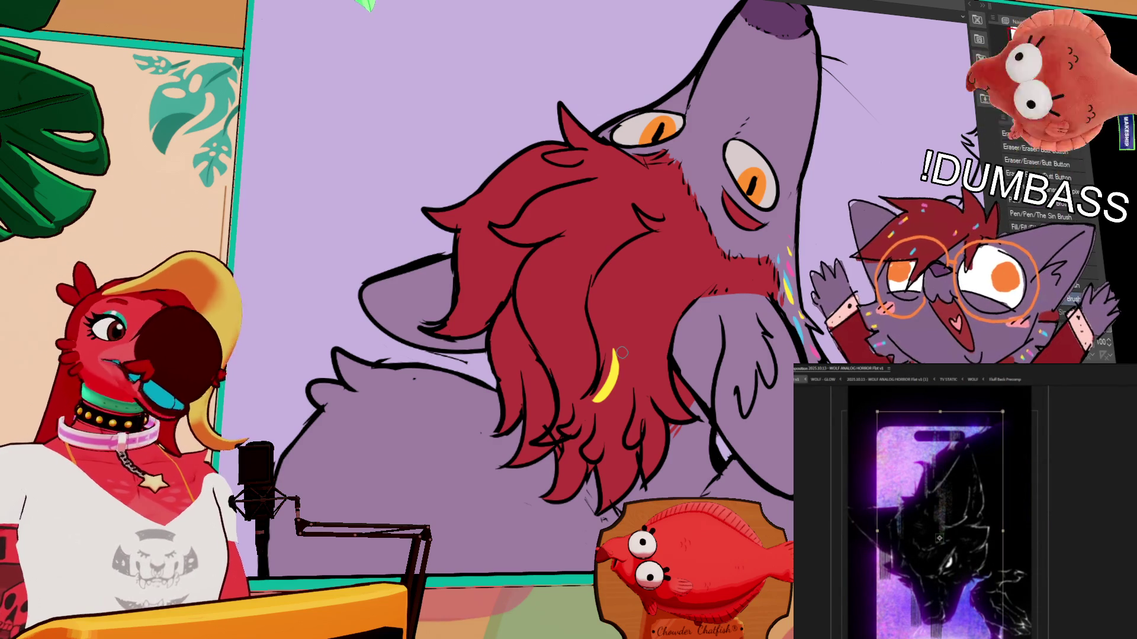
Step: Undo misplaced yellow flecks and paint small teal highlight strokes into the red hair
click(823, 380)
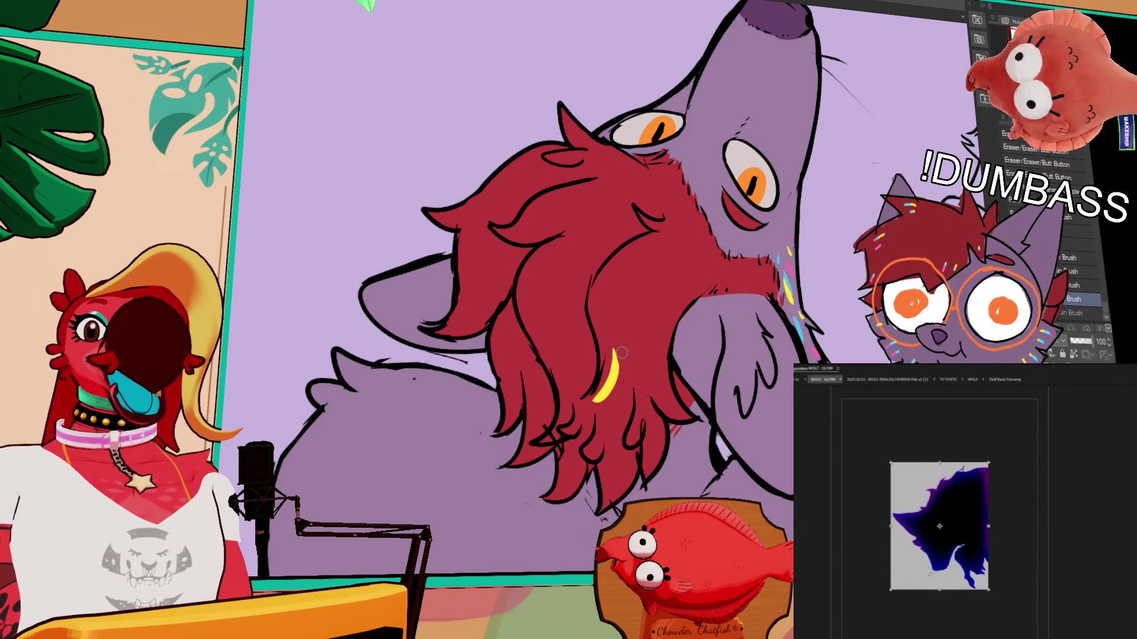
click(801, 380)
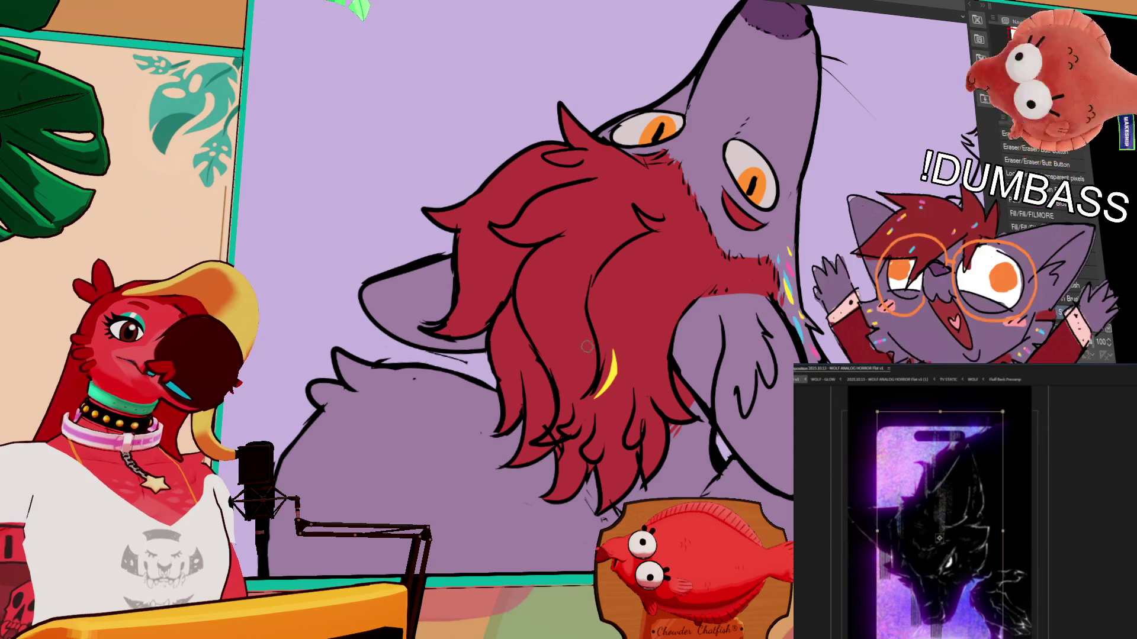
key(ctrl+z)
mouse_move(547, 278)
mouse_down()
mouse_move(539, 342)
mouse_move(557, 355)
mouse_up()
key(ctrl+z)
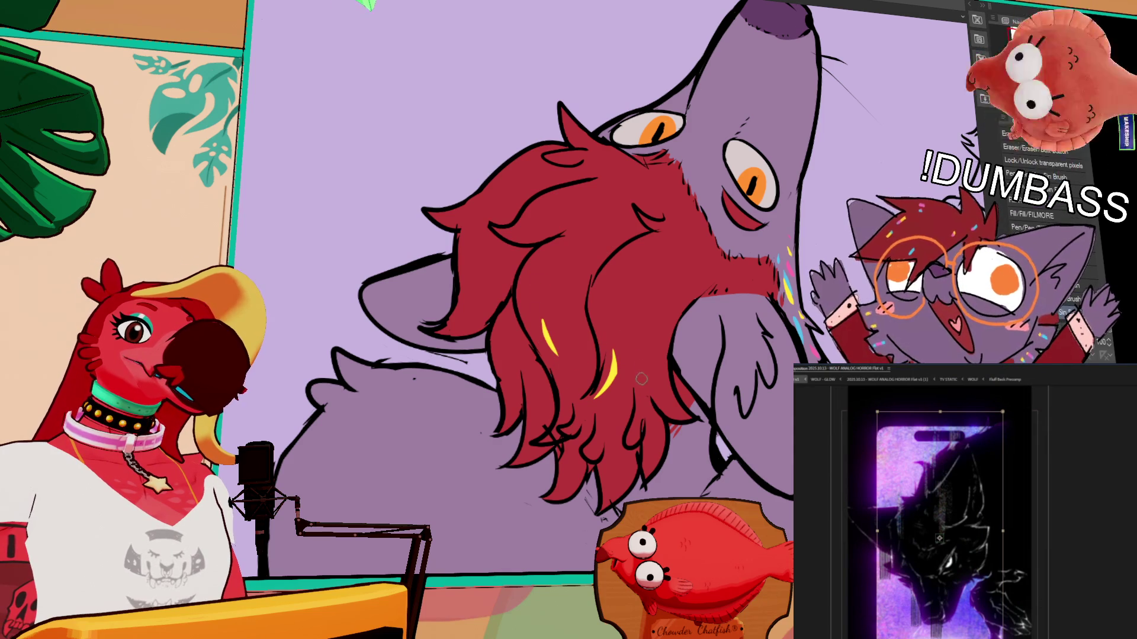
drag(628, 457, 616, 491)
key(ctrl+z)
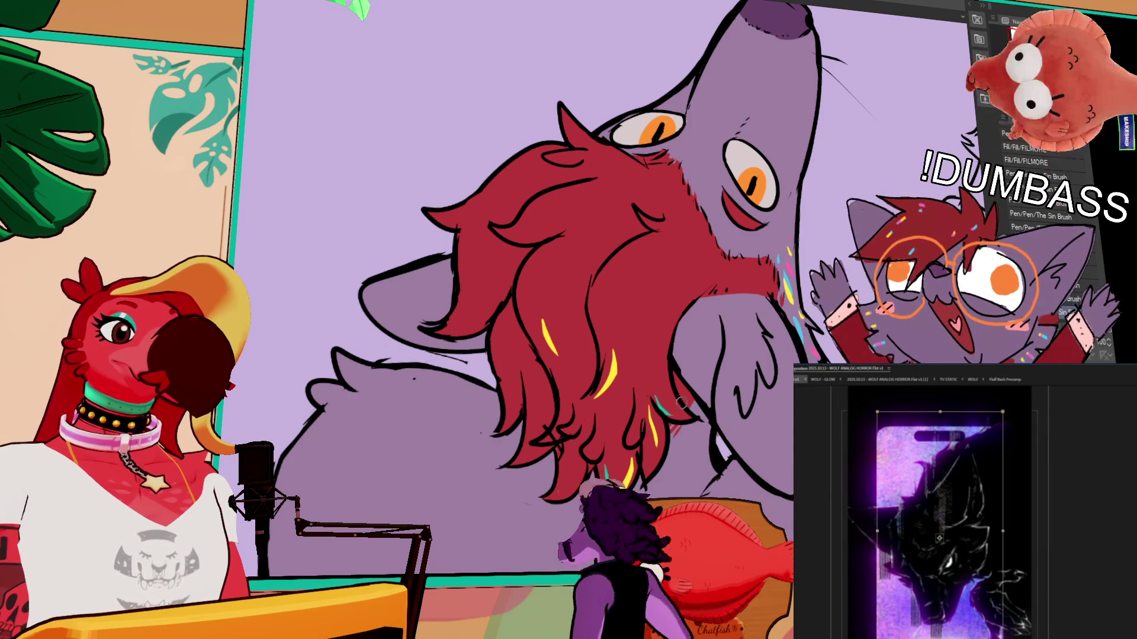
drag(602, 443, 599, 452)
drag(681, 332, 733, 297)
drag(566, 363, 566, 395)
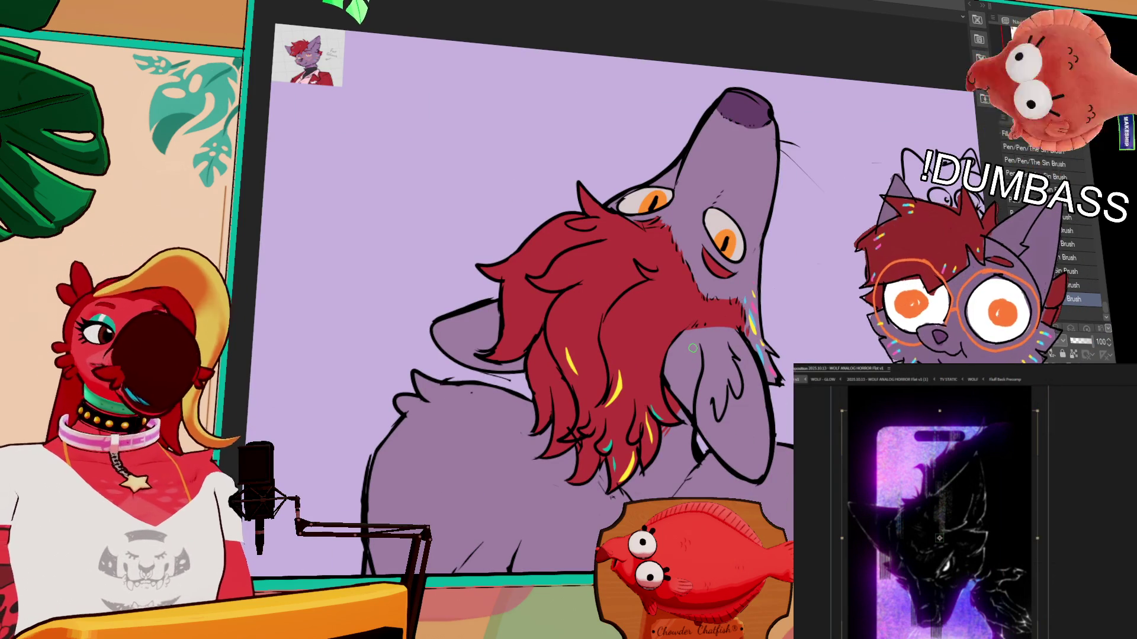
drag(734, 376, 755, 329)
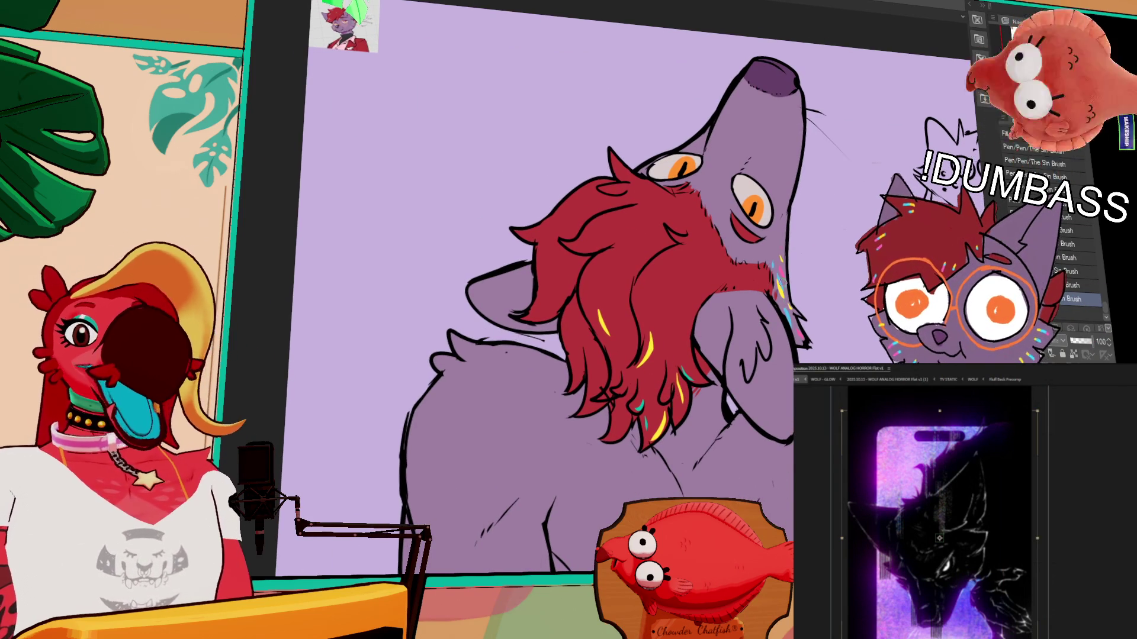
drag(774, 276, 779, 259)
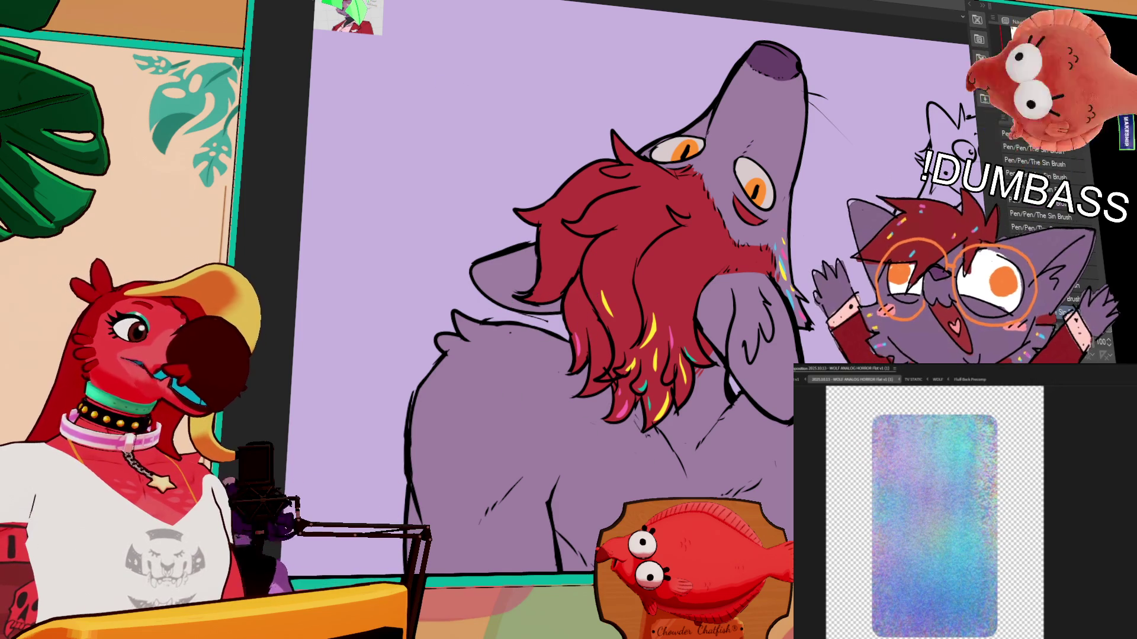
key(ctrl+Tab)
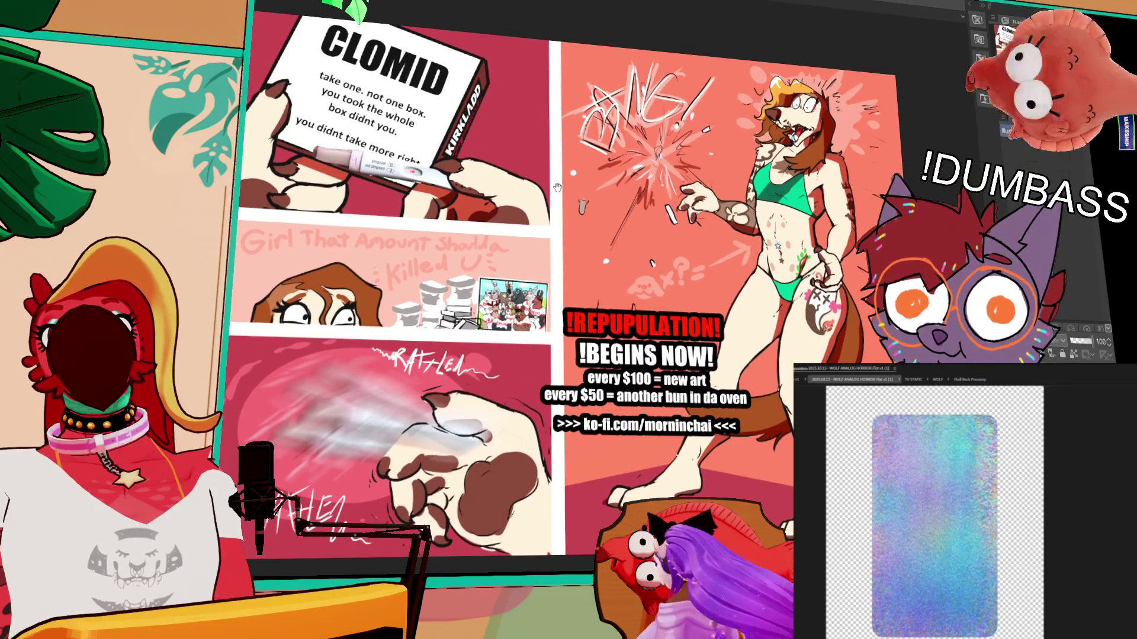
Step: Paste the illustration into the CLOMID promo comic as a new layer
drag(551, 192, 555, 200)
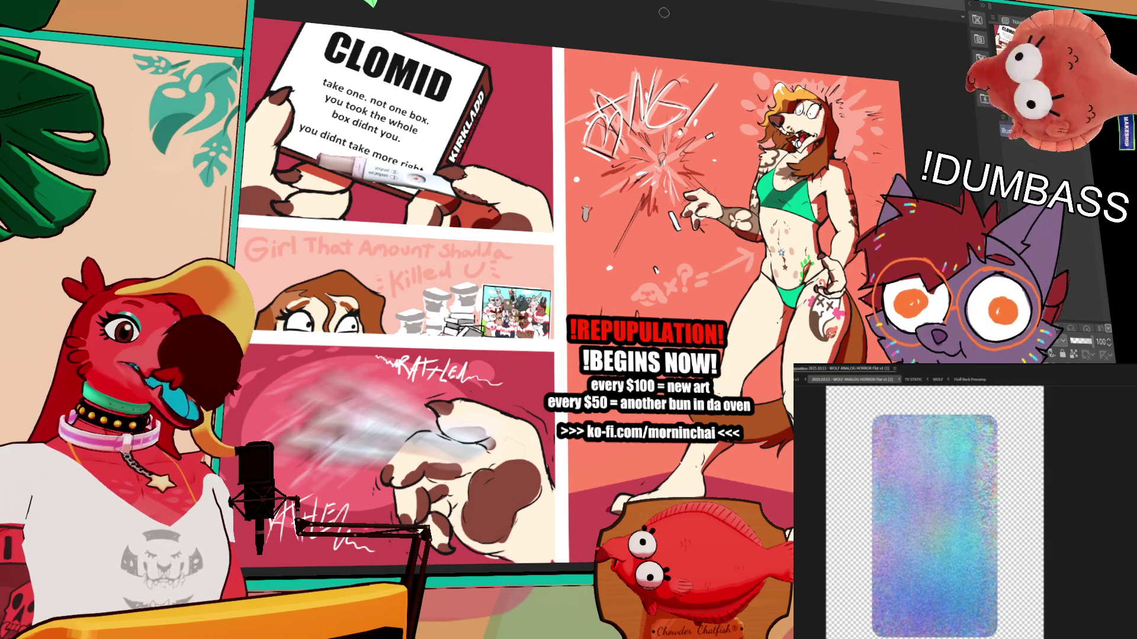
key(ctrl+v)
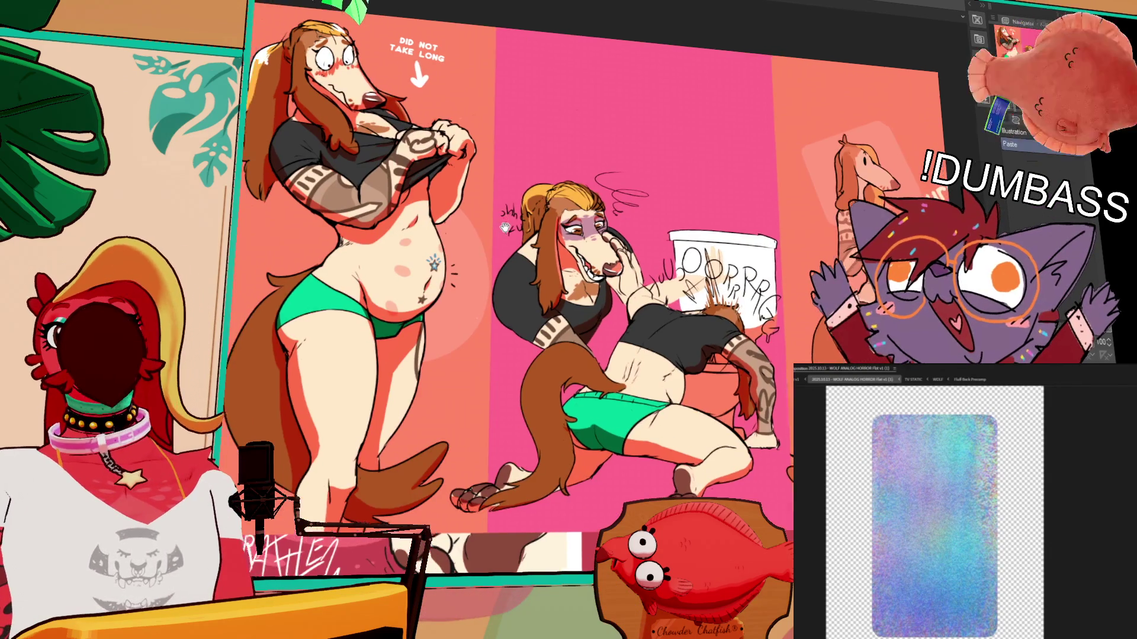
drag(505, 227, 531, 227)
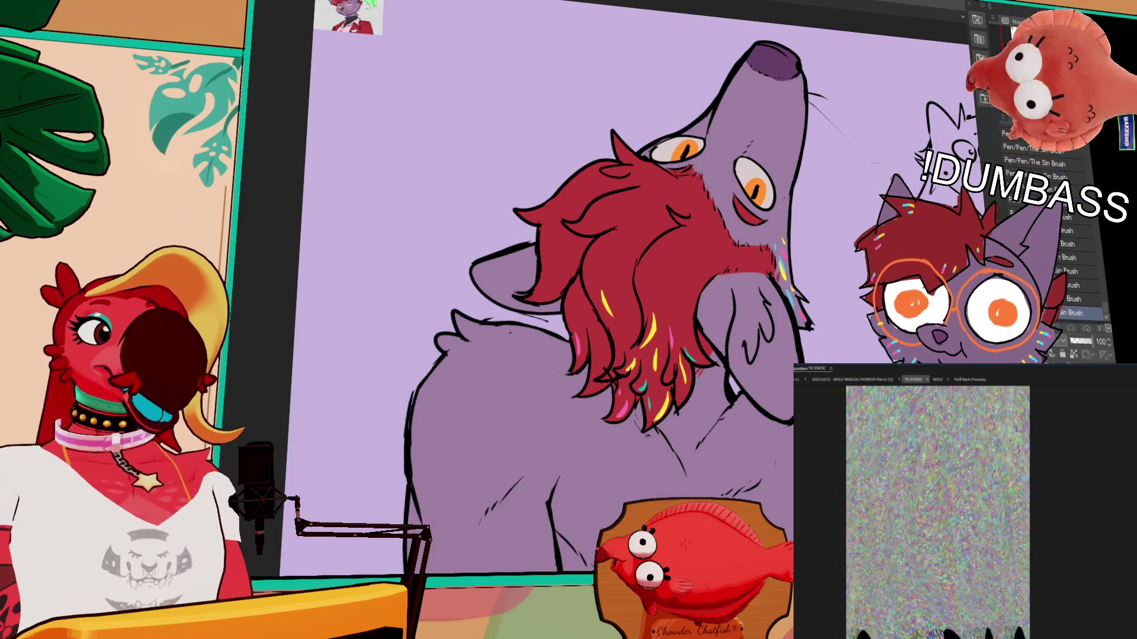
scroll(801, 222, down, 3)
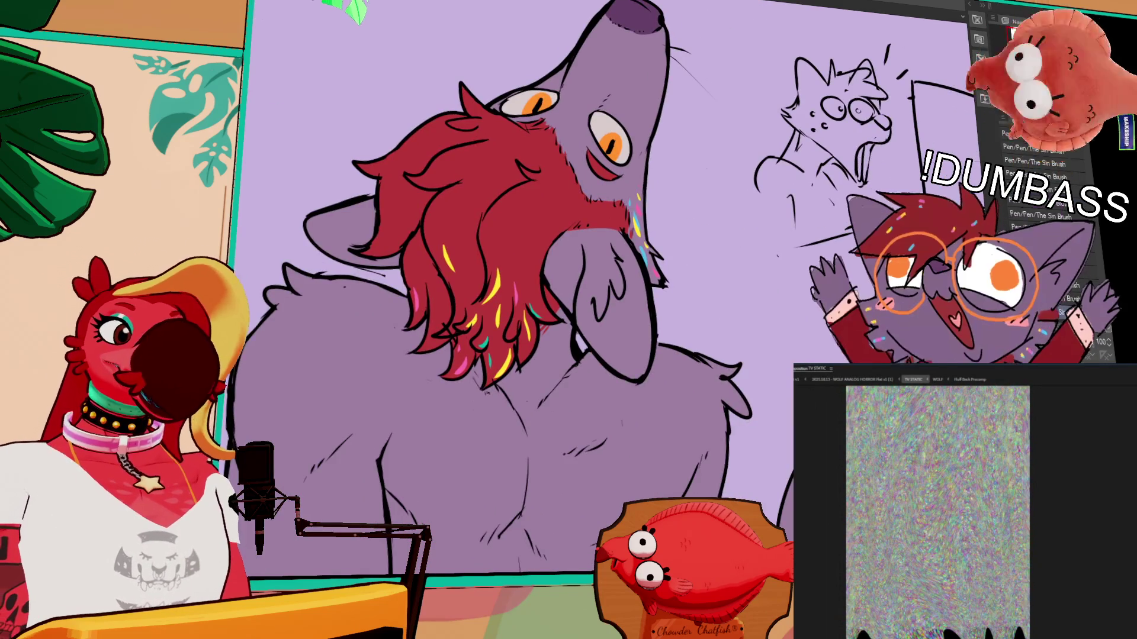
scroll(780, 380, down, 5)
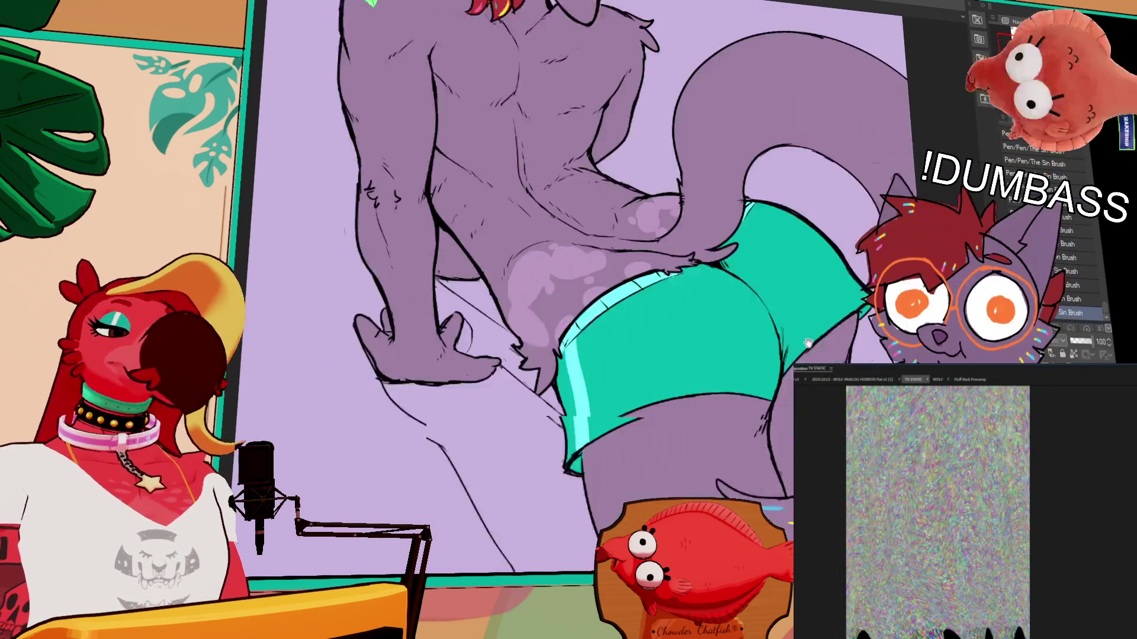
scroll(730, 369, up, 2)
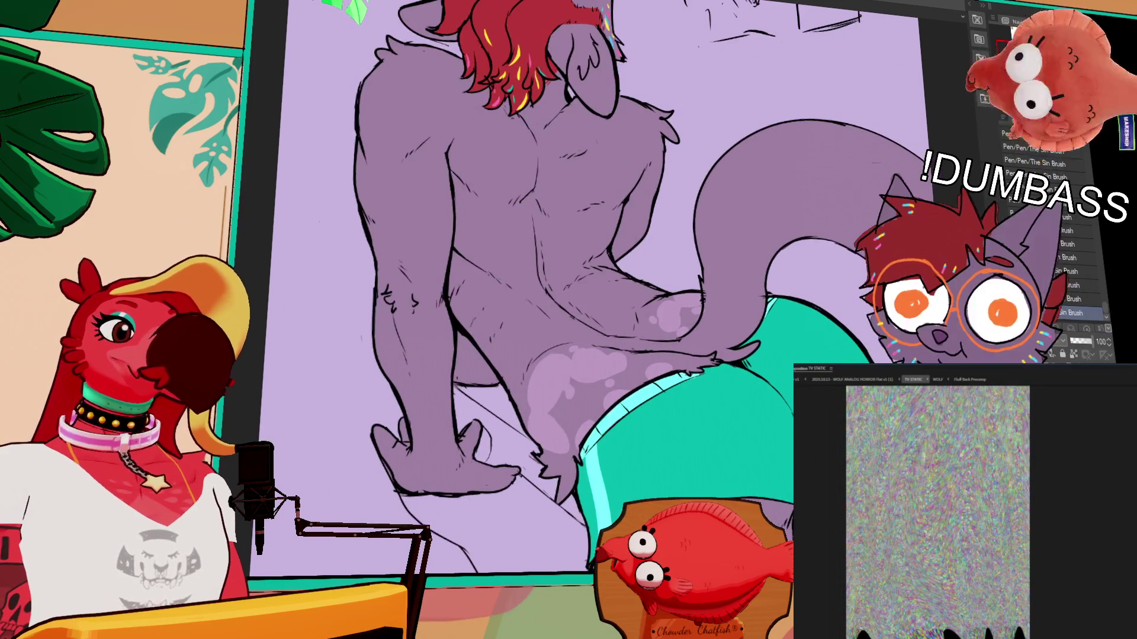
scroll(706, 328, up, 2)
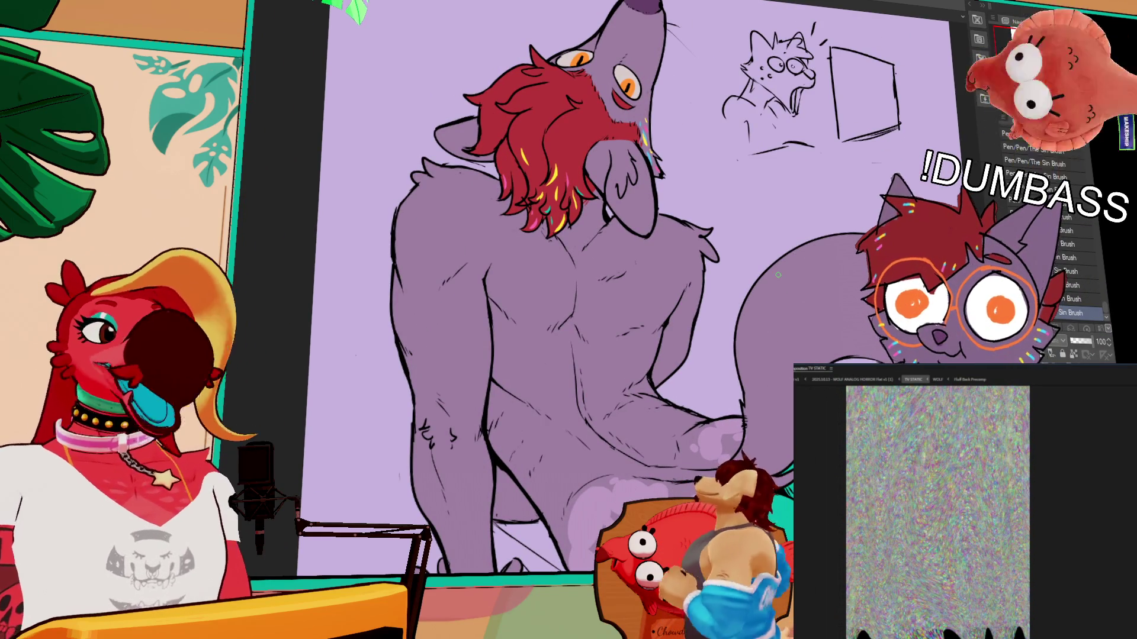
drag(795, 287, 798, 324)
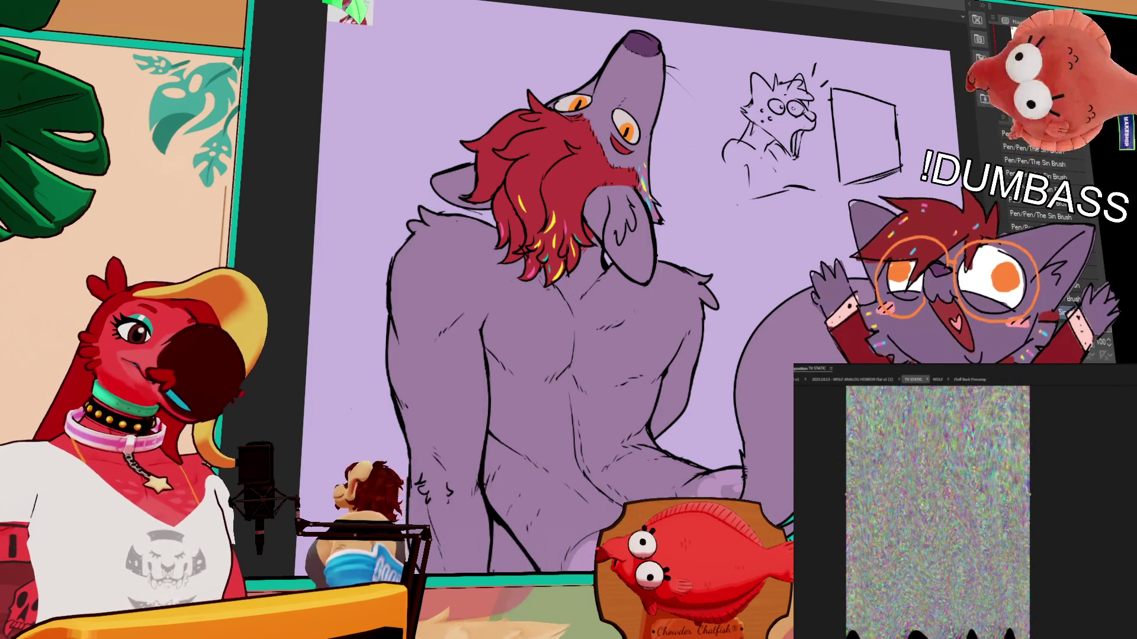
scroll(640, 284, down, 2)
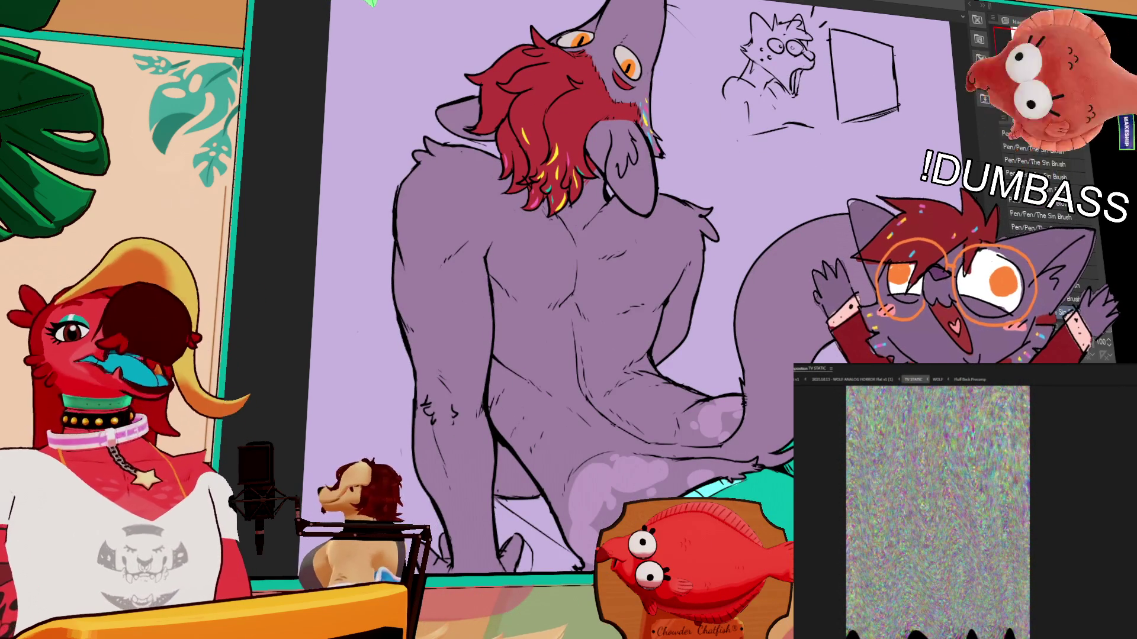
scroll(592, 284, down, 2)
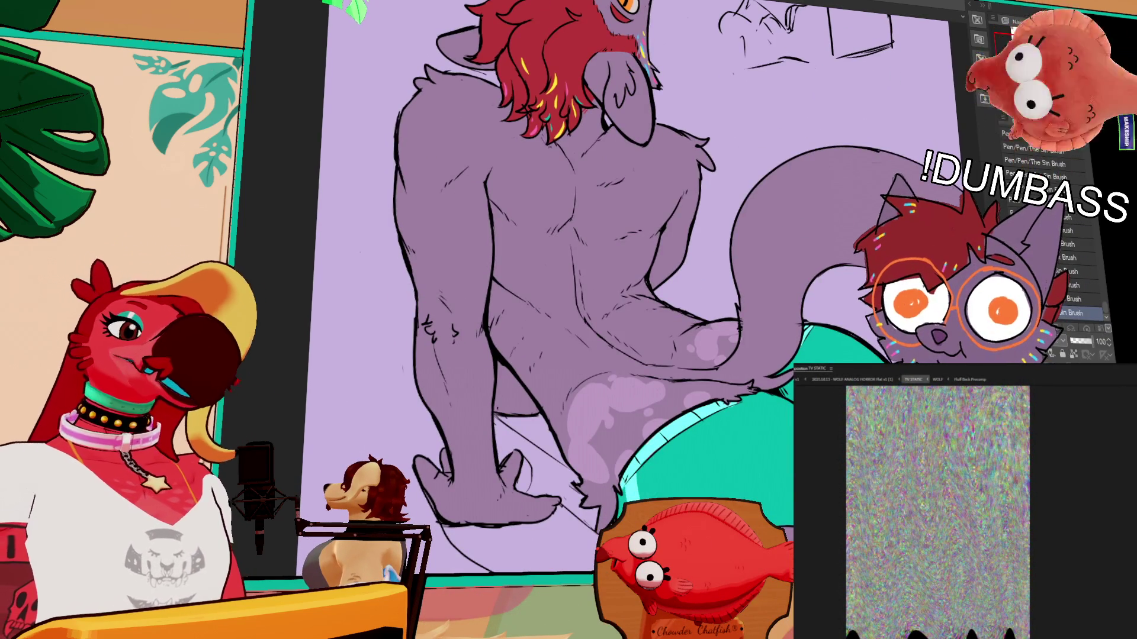
scroll(593, 284, down, 1)
scroll(592, 284, down, 1)
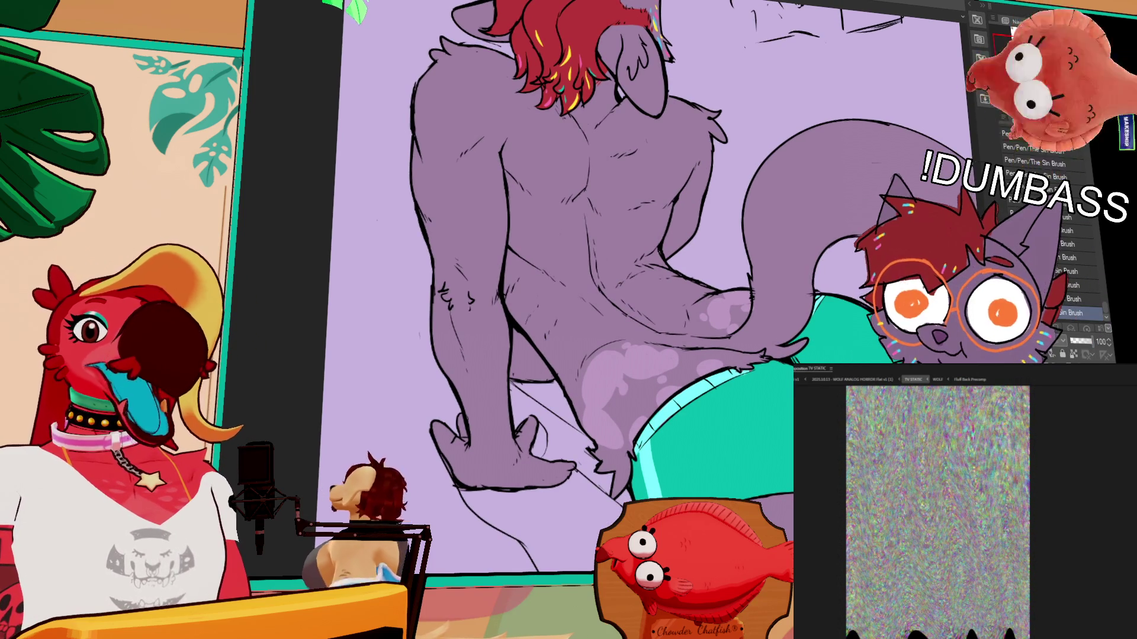
scroll(592, 285, down, 1)
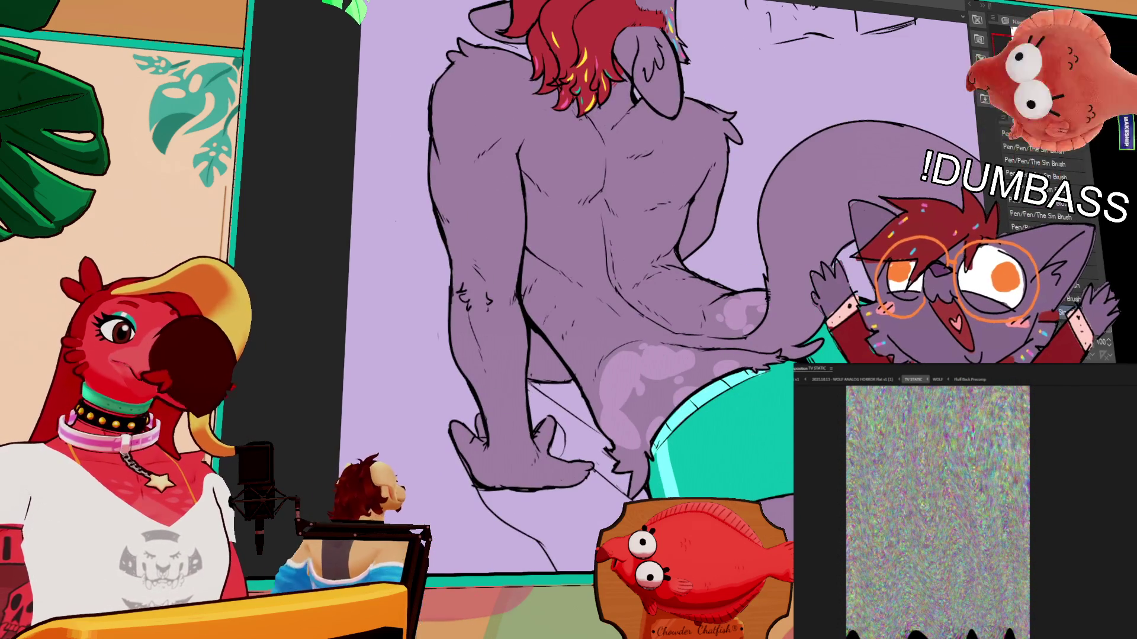
scroll(652, 284, up, 3)
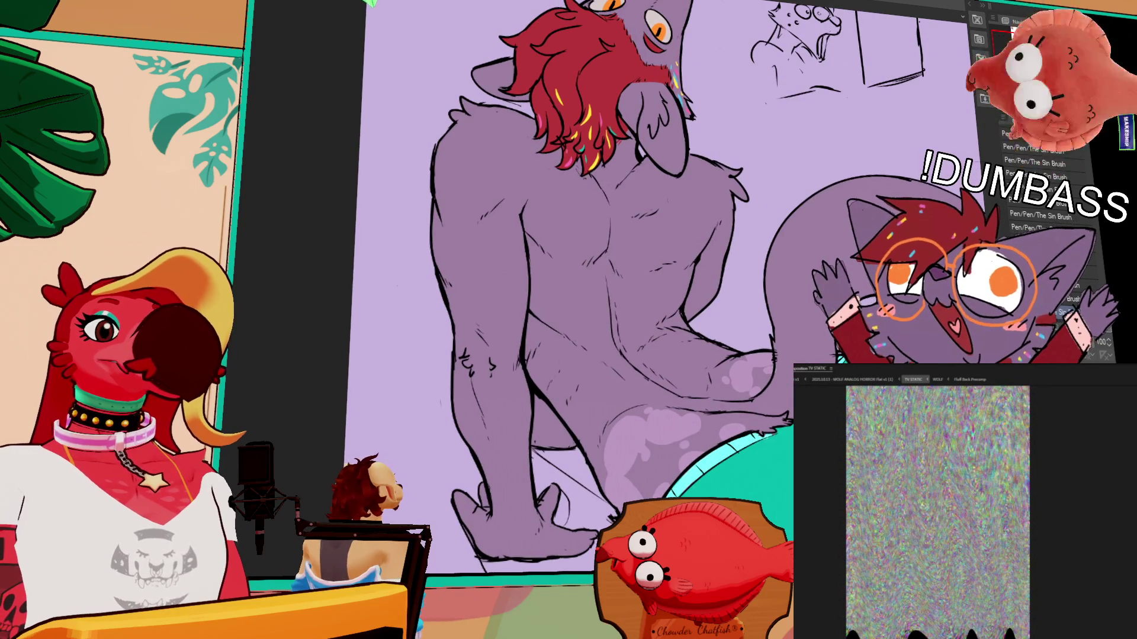
scroll(627, 284, up, 4)
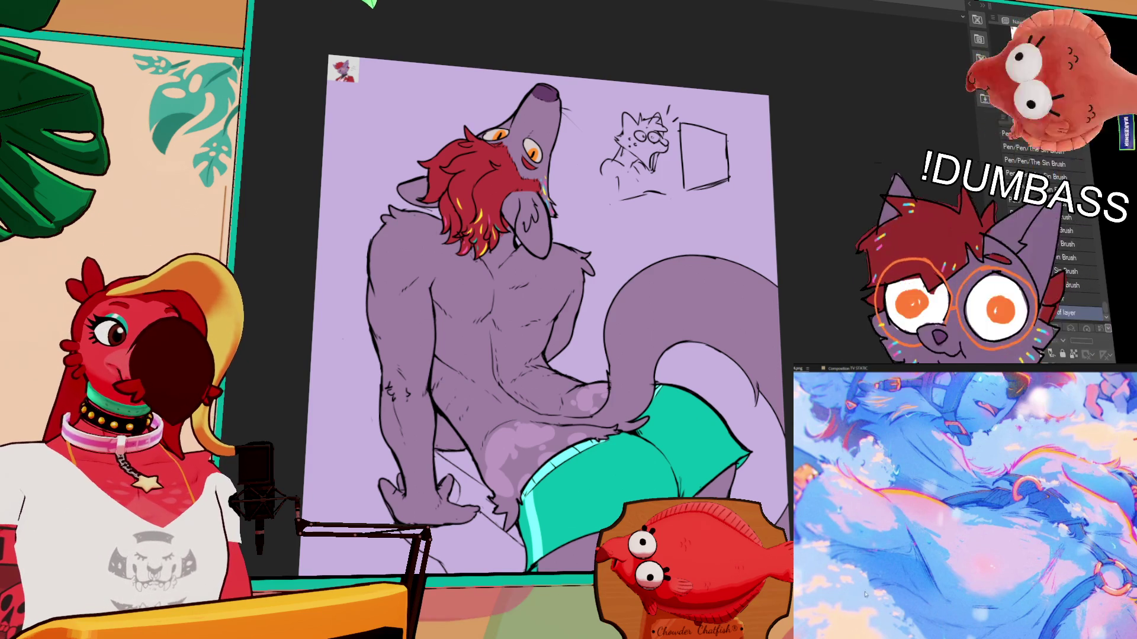
Step: Lasso and delete the small cat sketch, then clear the selection
drag(709, 223, 705, 228)
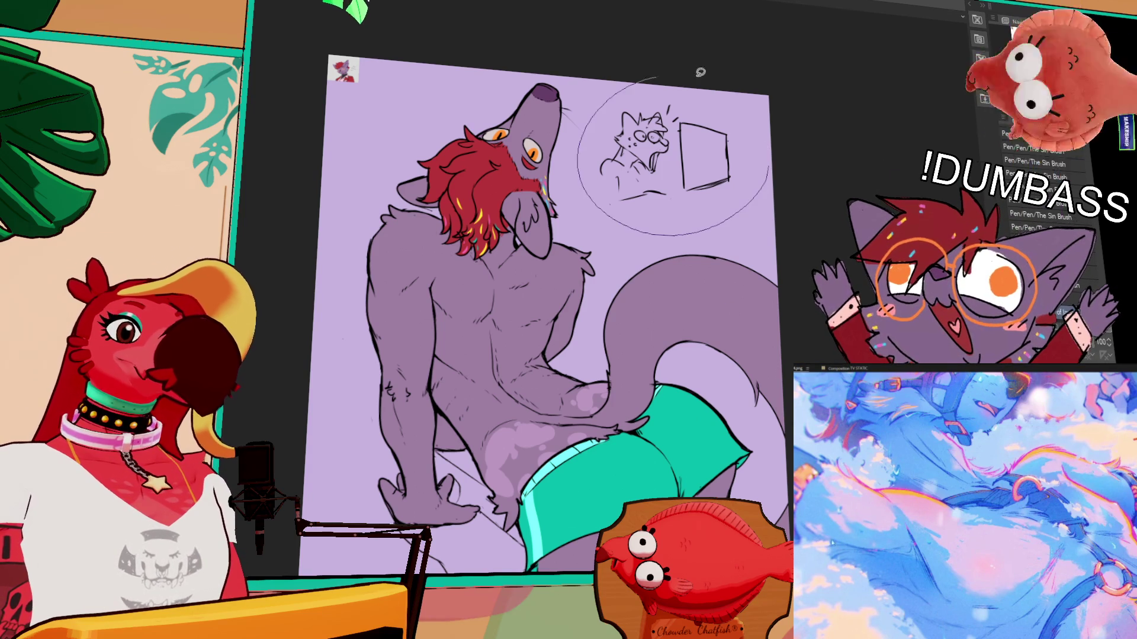
key(Delete)
key(ctrl+d)
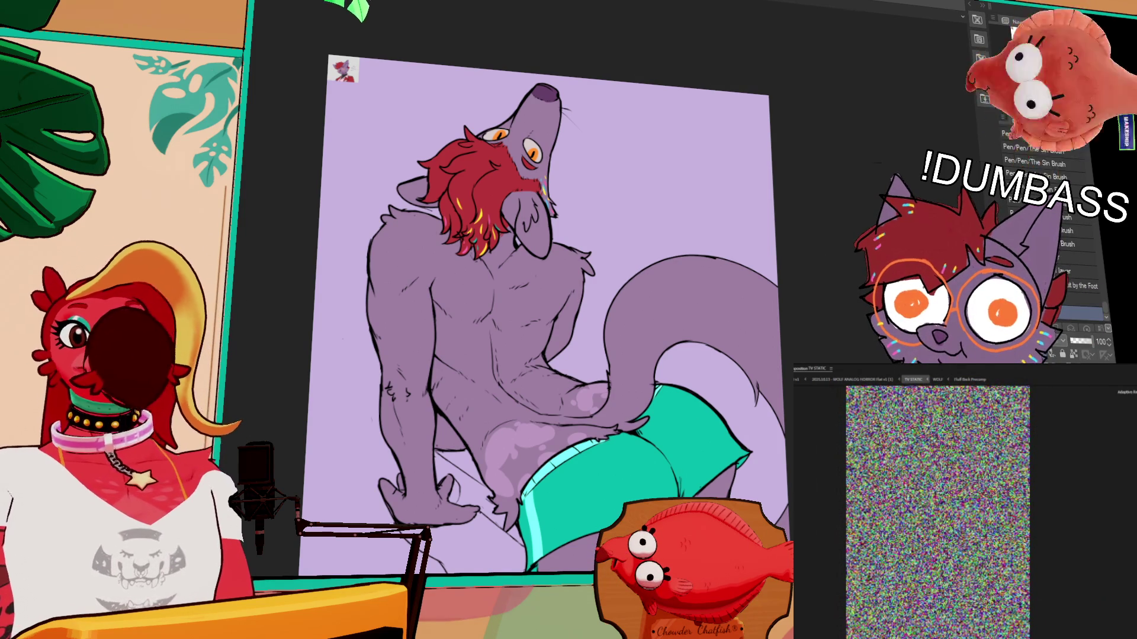
Step: Dot dark purple freckles onto the wolf's muzzle above the mouth, then zoom back out
drag(780, 316, 788, 288)
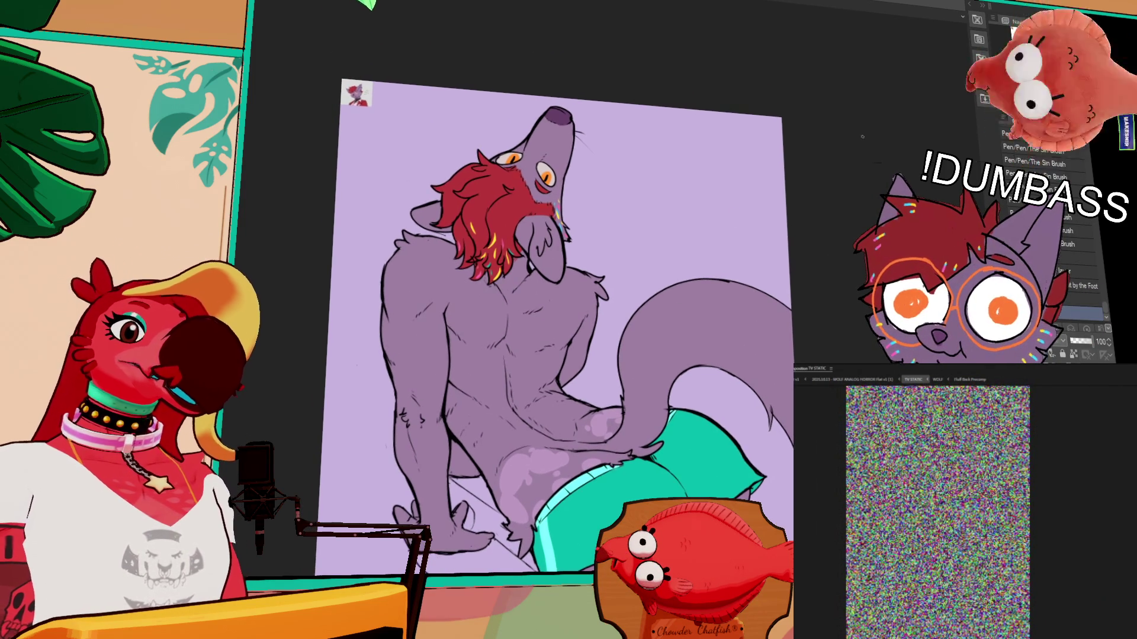
scroll(814, 243, up, 2)
drag(788, 331, 824, 194)
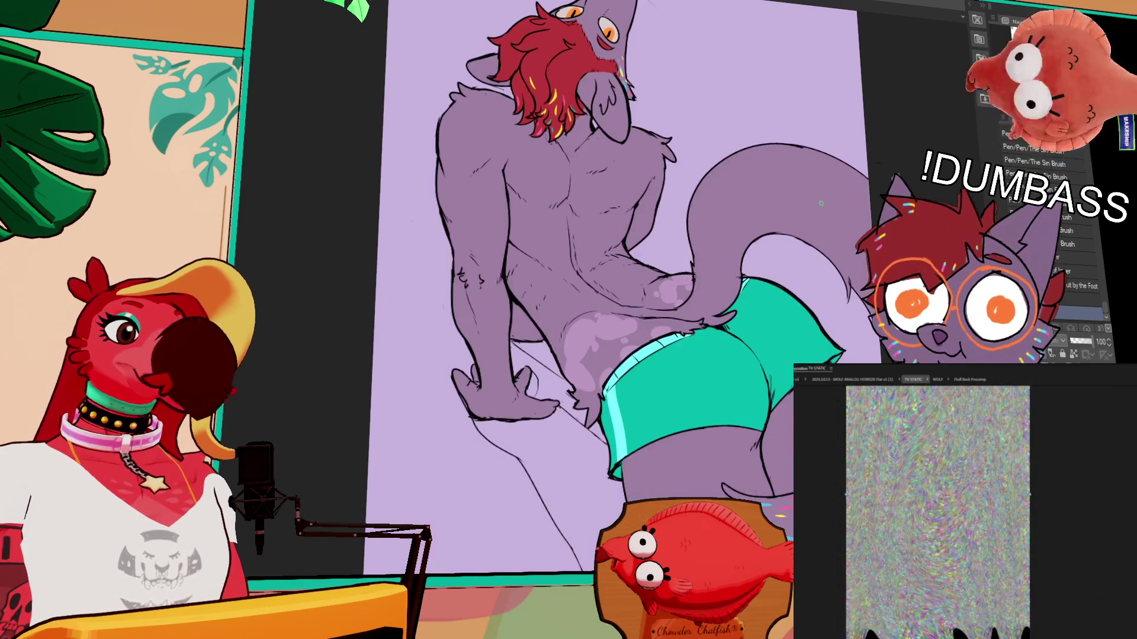
mouse_move(830, 289)
mouse_down()
mouse_move(815, 242)
mouse_move(812, 355)
mouse_move(803, 318)
mouse_up()
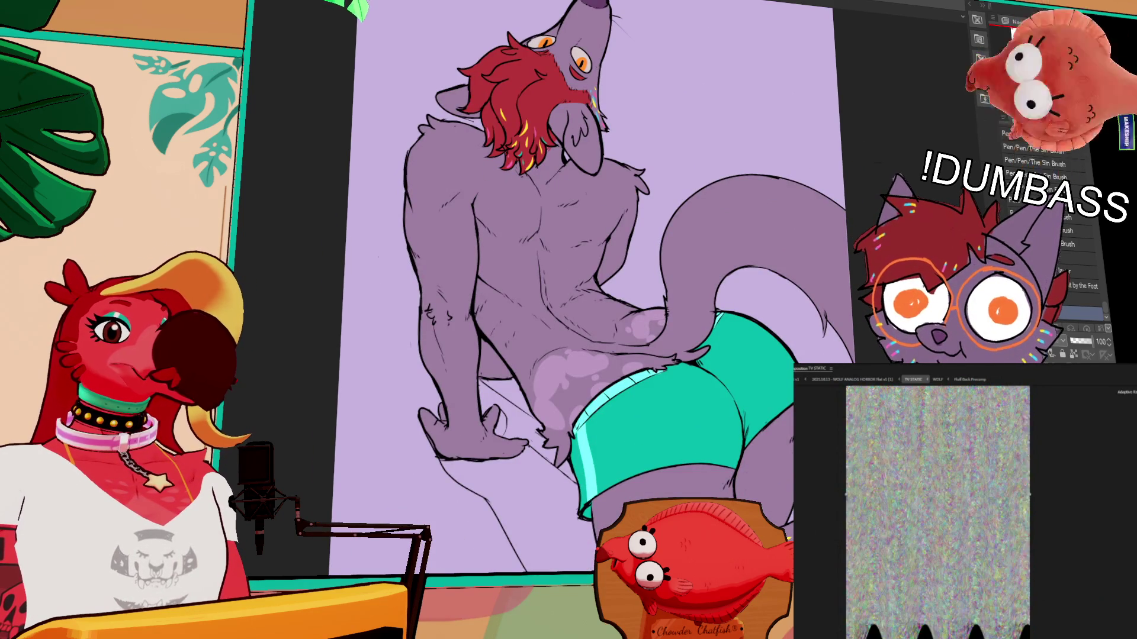
scroll(583, 289, up, 3)
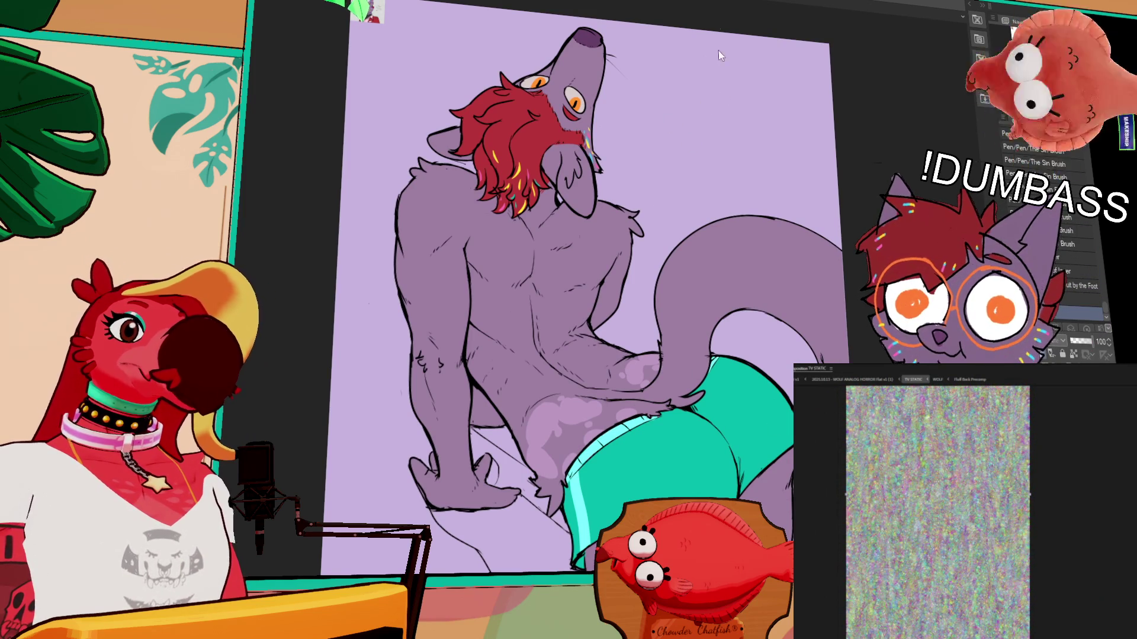
scroll(660, 77, up, 6)
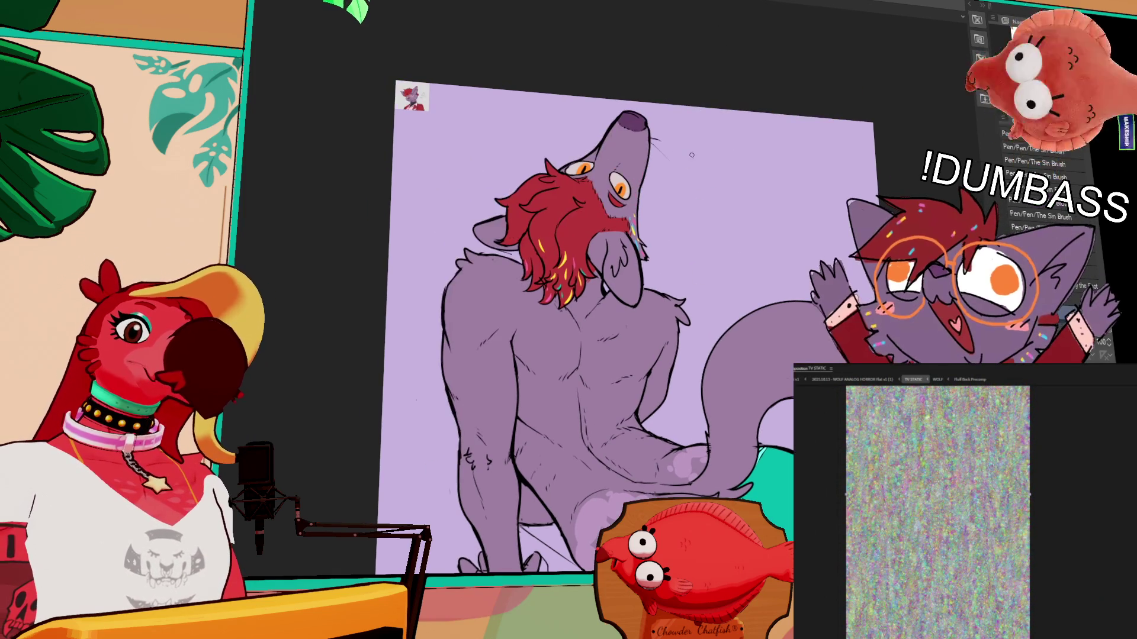
click(646, 150)
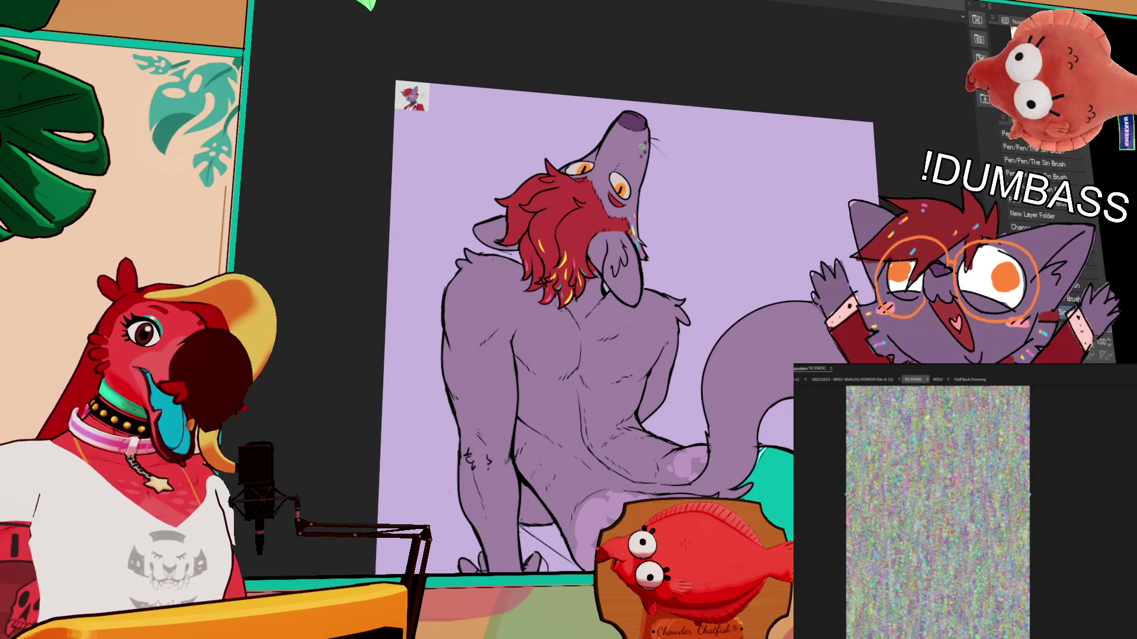
scroll(770, 370, down, 10)
scroll(770, 370, down, 5)
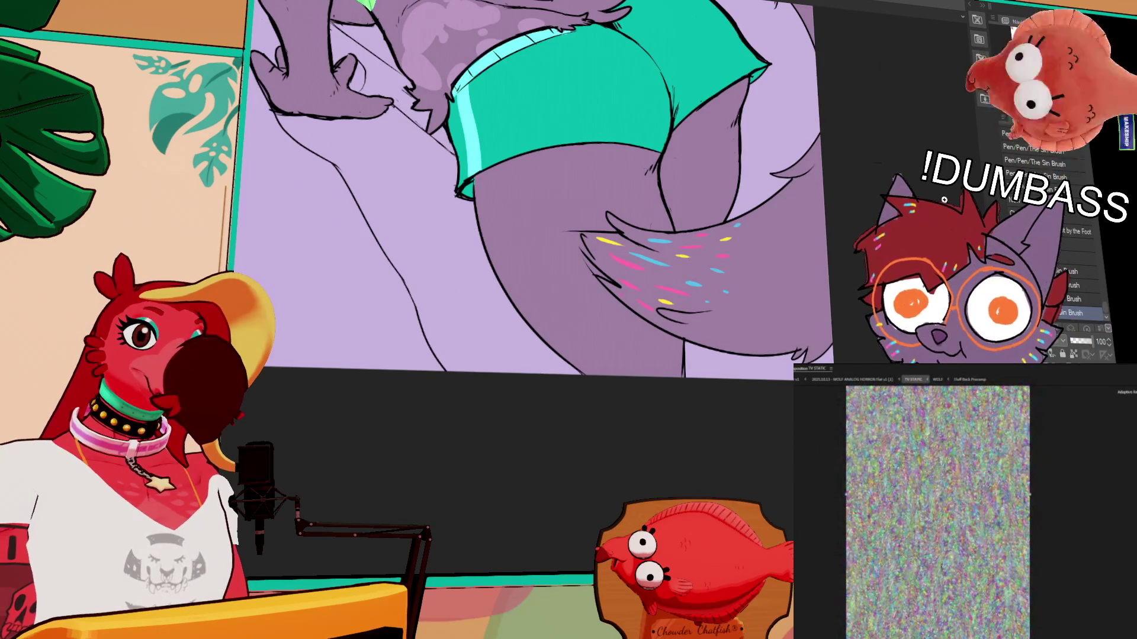
scroll(862, 266, up, 2)
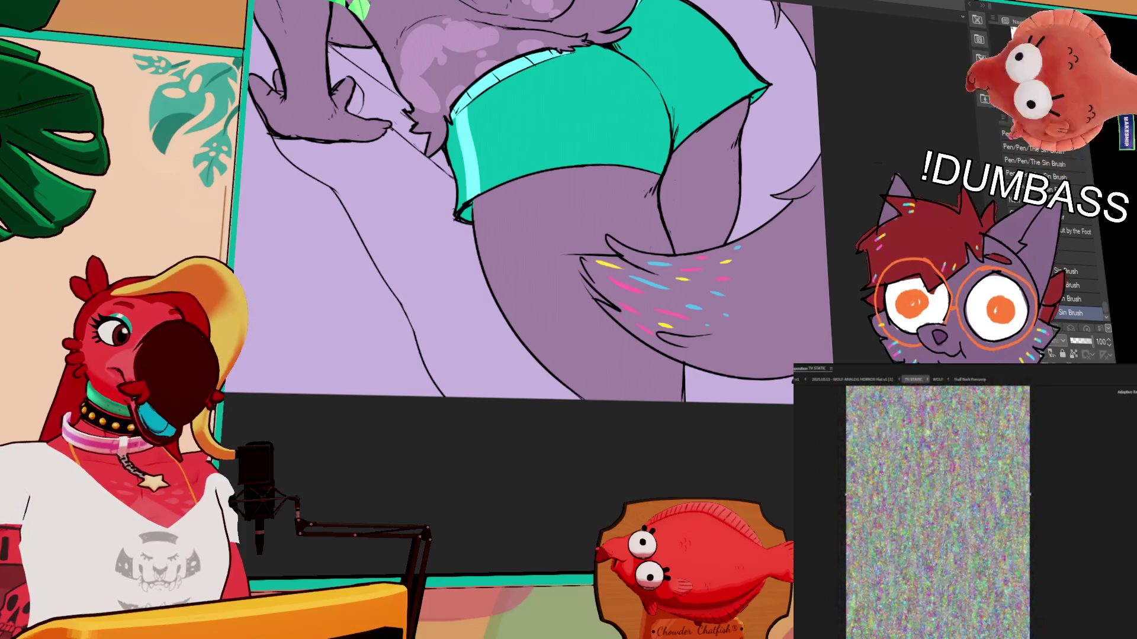
right_click(656, 283)
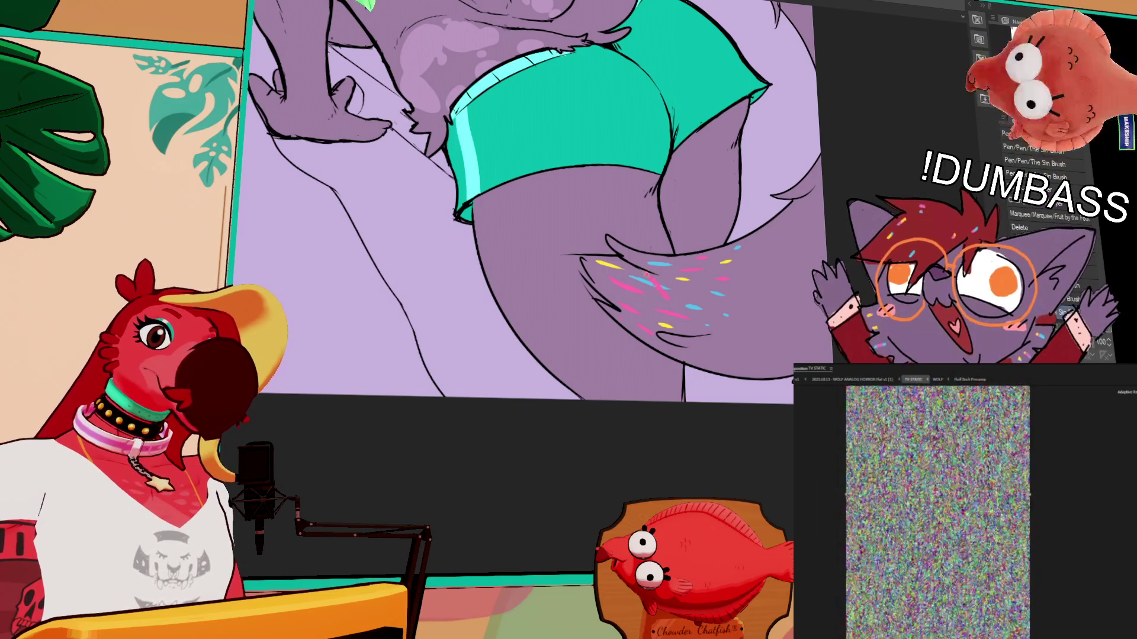
click(656, 296)
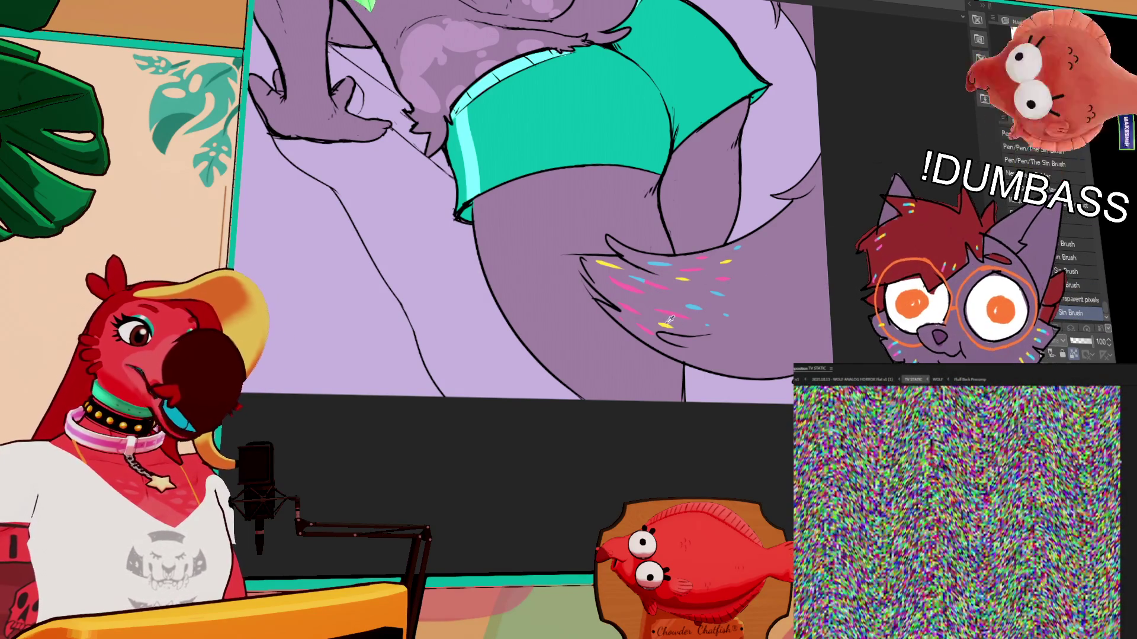
right_click(668, 304)
click(723, 289)
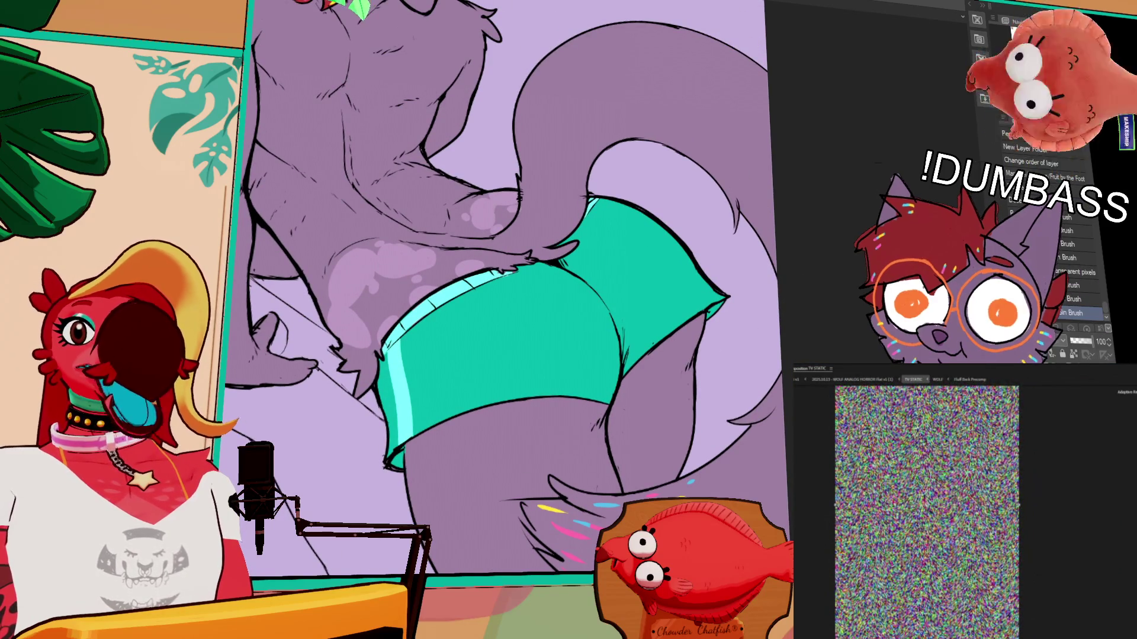
drag(789, 295, 855, 250)
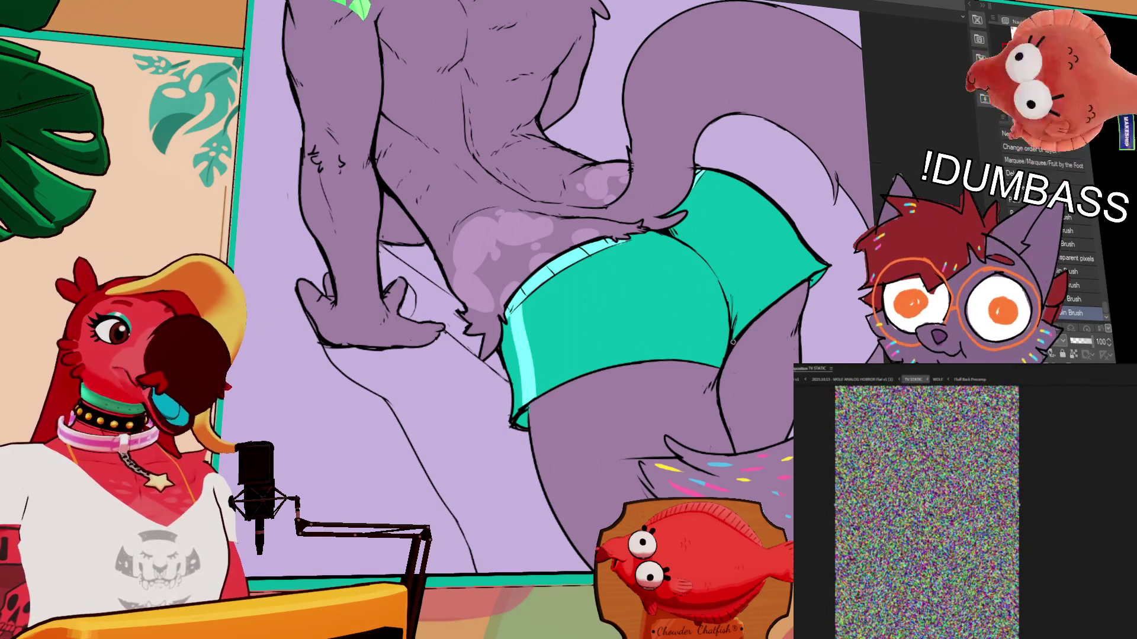
scroll(806, 348, up, 3)
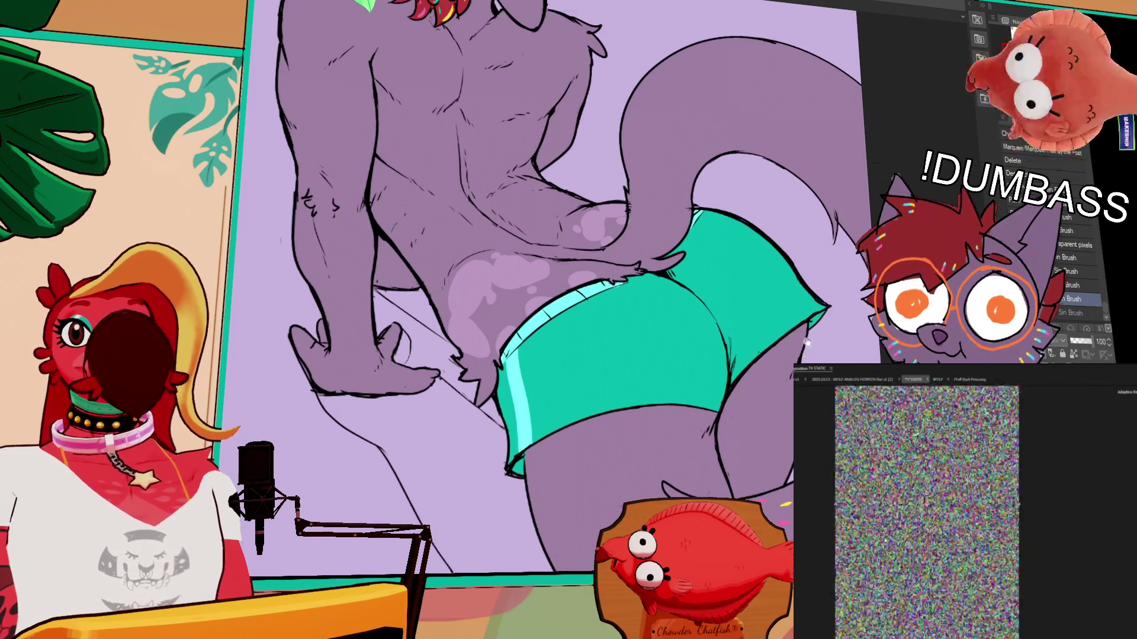
drag(807, 348, 813, 549)
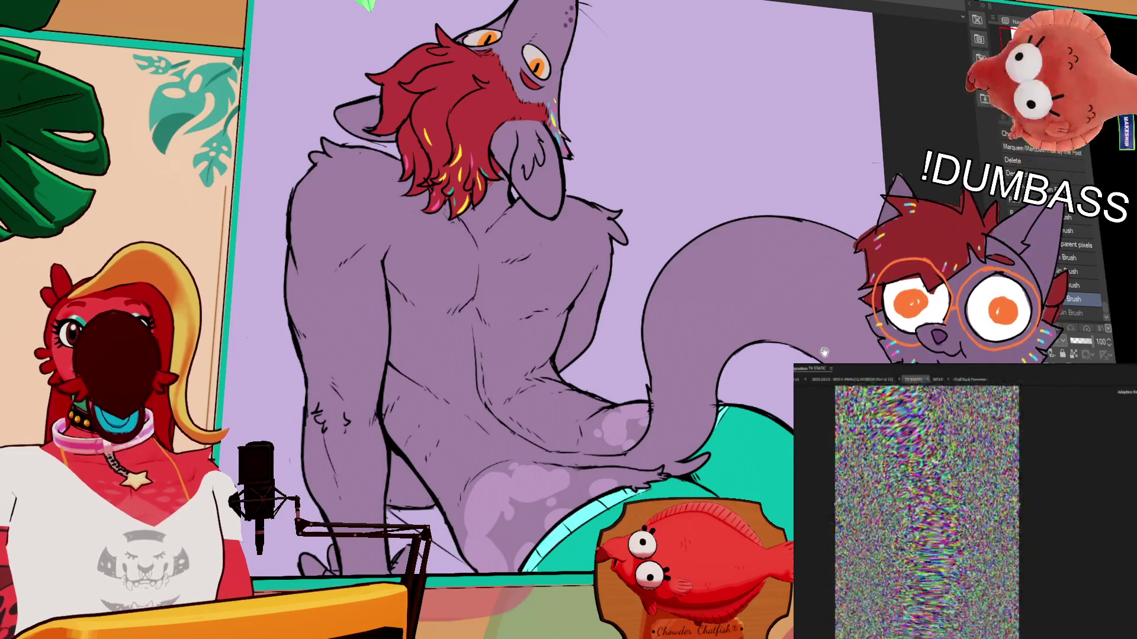
Step: Zoom to the wolf's eye, select the pupil and paint a purple band across its lower part
mouse_move(823, 353)
mouse_down()
mouse_move(811, 335)
mouse_move(842, 302)
mouse_up()
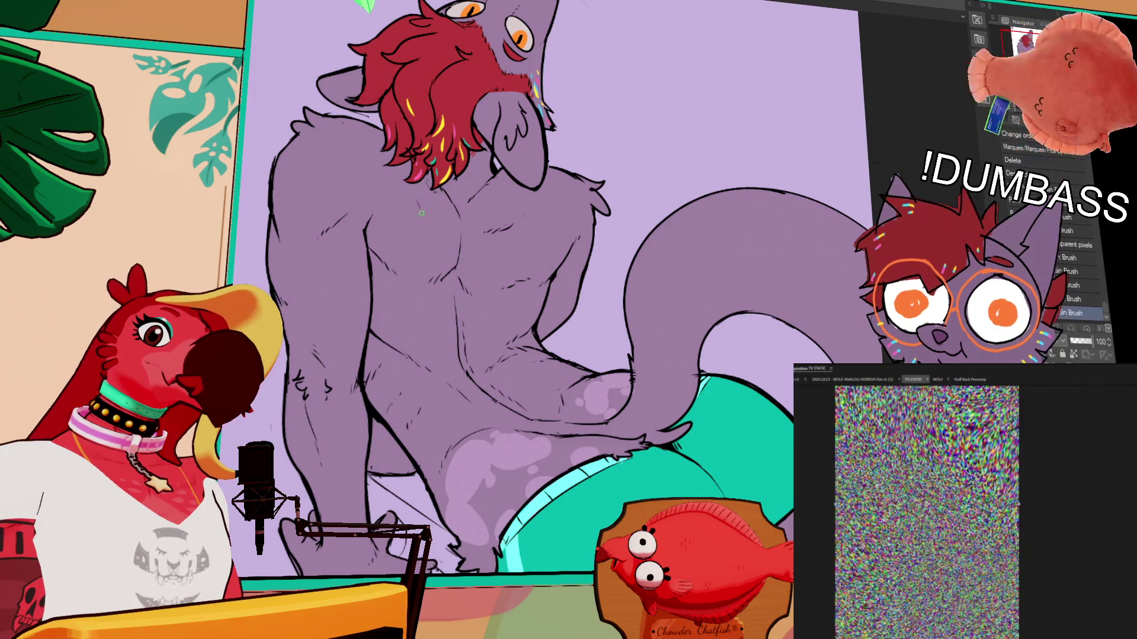
mouse_move(698, 213)
mouse_down()
mouse_move(727, 406)
mouse_move(781, 400)
mouse_up()
scroll(614, 183, up, 5)
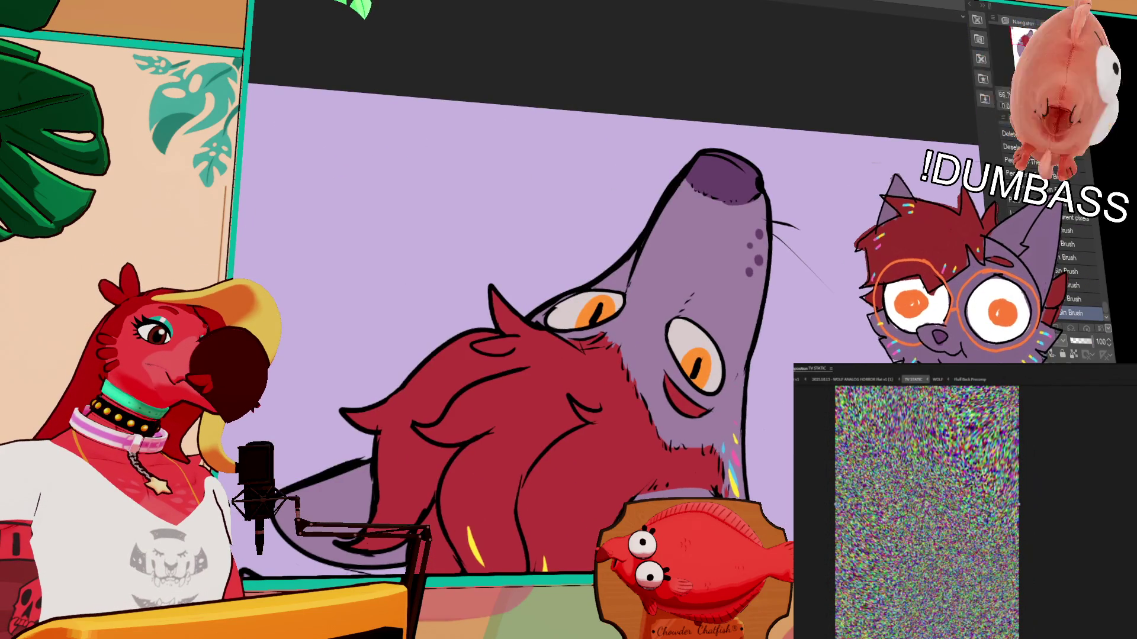
scroll(518, 189, down, 5)
scroll(518, 189, up, 8)
mouse_move(518, 188)
mouse_down()
mouse_move(420, 241)
mouse_move(533, 270)
mouse_up()
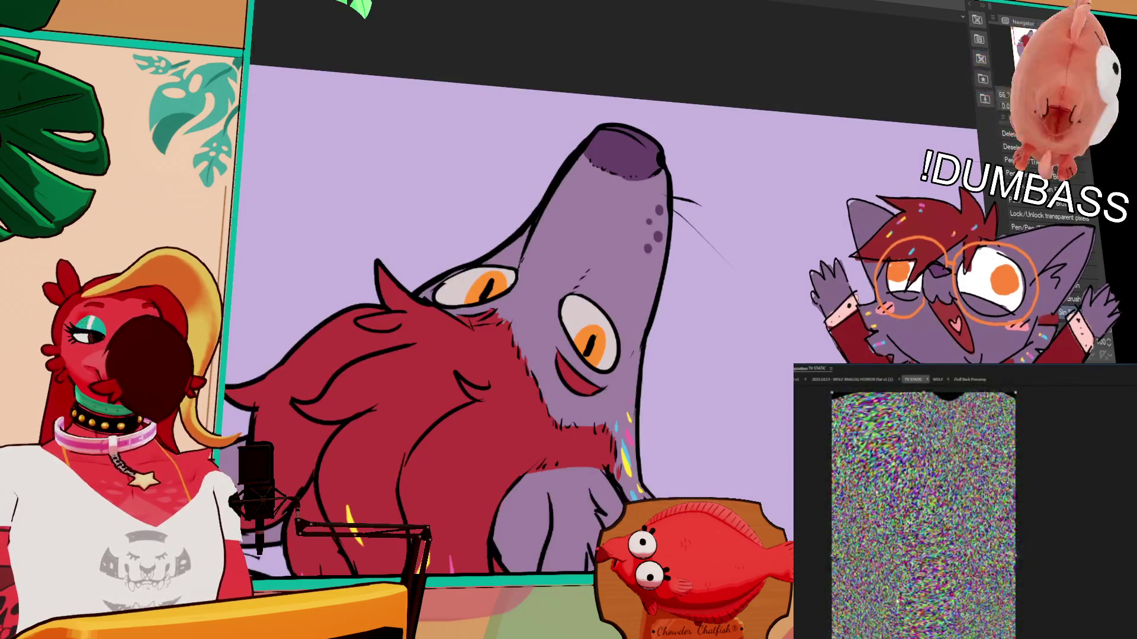
click(618, 260)
mouse_move(630, 267)
mouse_down()
mouse_move(619, 275)
mouse_move(615, 264)
mouse_move(625, 272)
mouse_move(639, 254)
mouse_move(618, 278)
mouse_move(618, 258)
mouse_move(725, 296)
mouse_up()
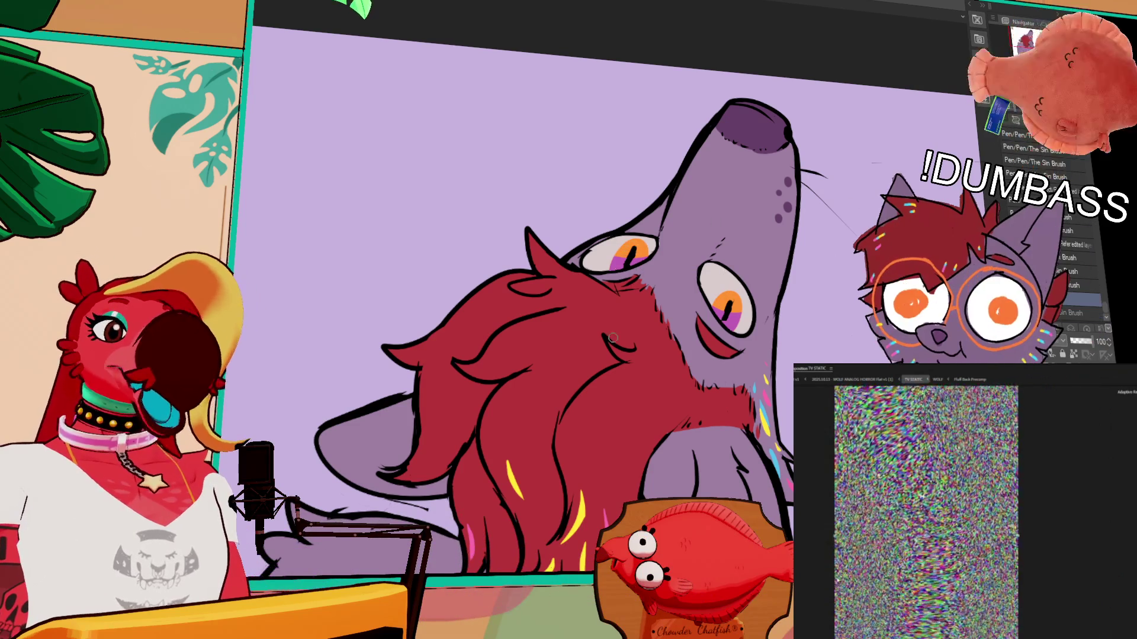
Step: Recolour both irises orange, deselect with Ctrl+D, and paint dark pupil detail into the eyes
drag(633, 280, 634, 277)
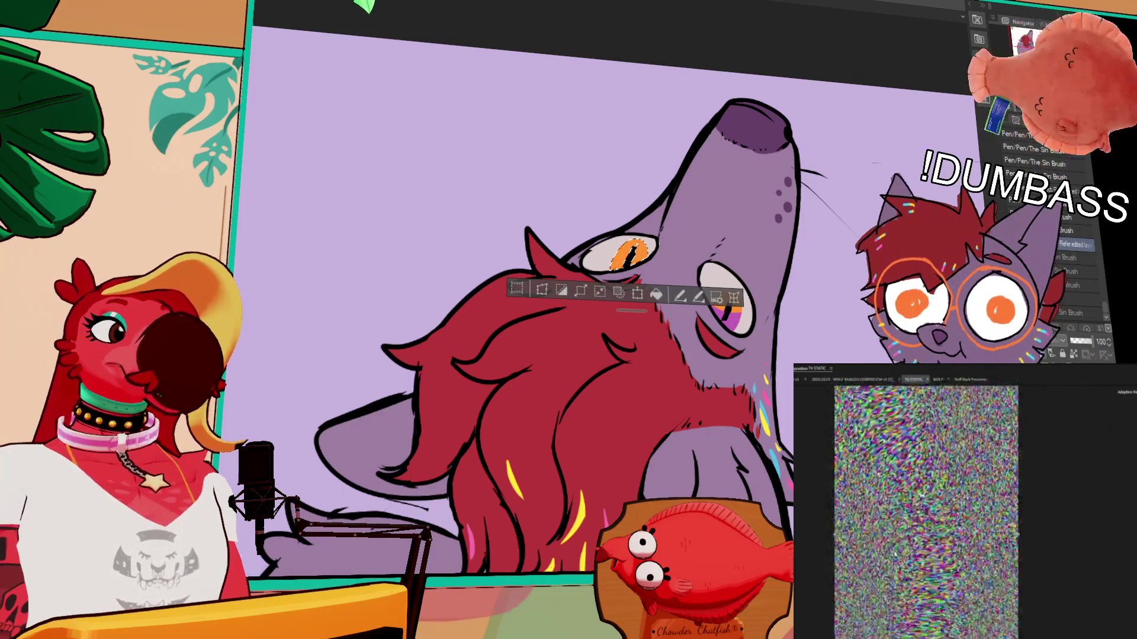
drag(717, 295, 718, 294)
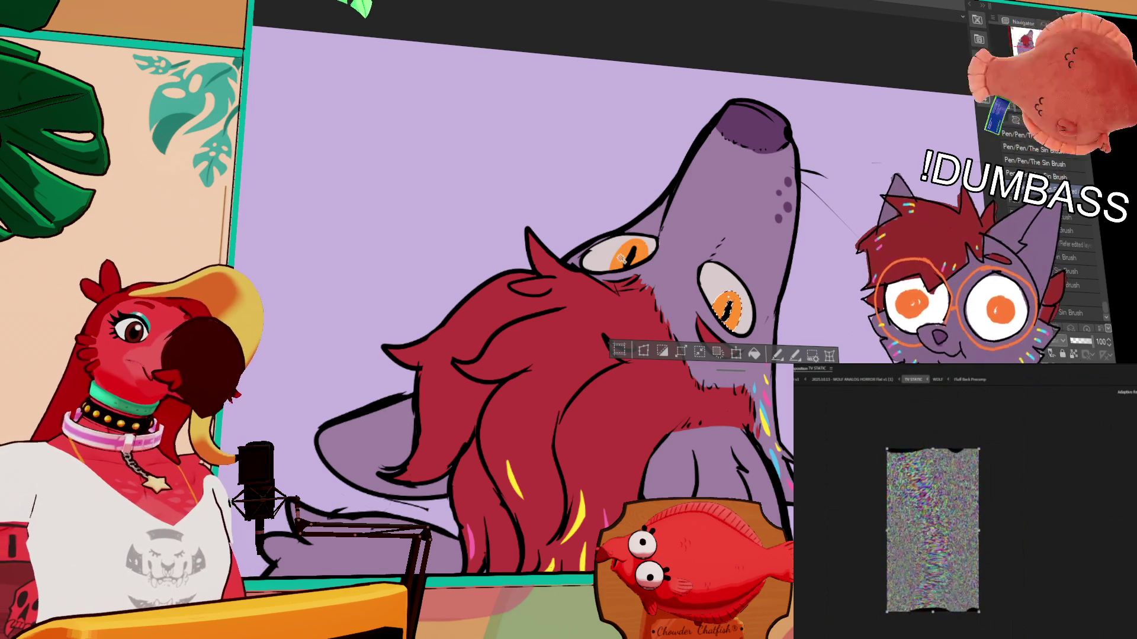
shift+click(620, 256)
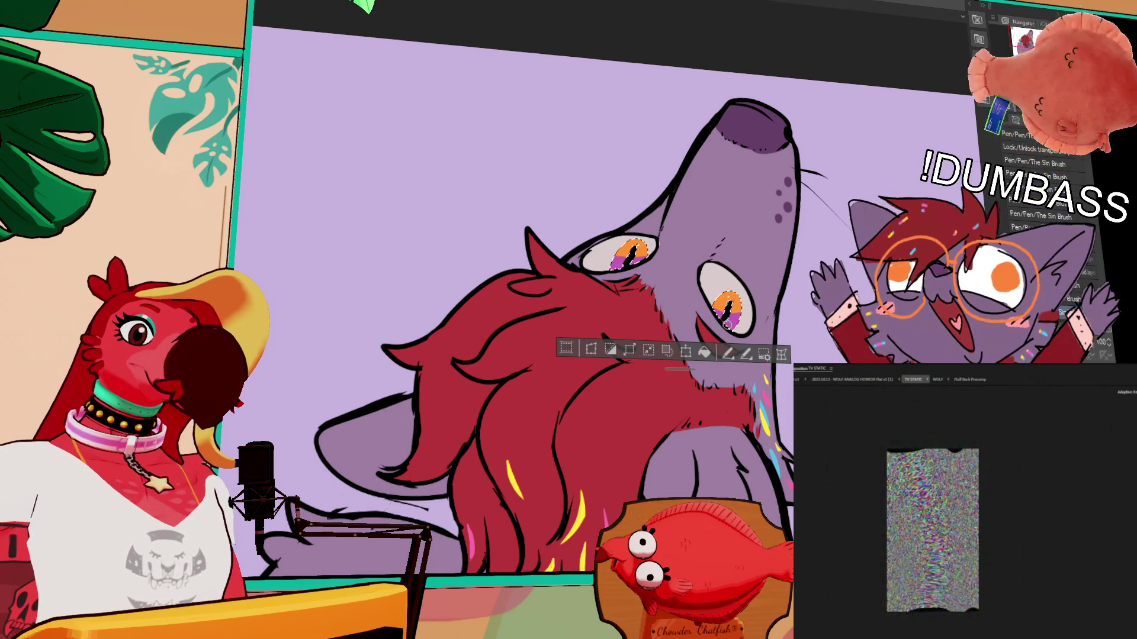
key(ctrl+d)
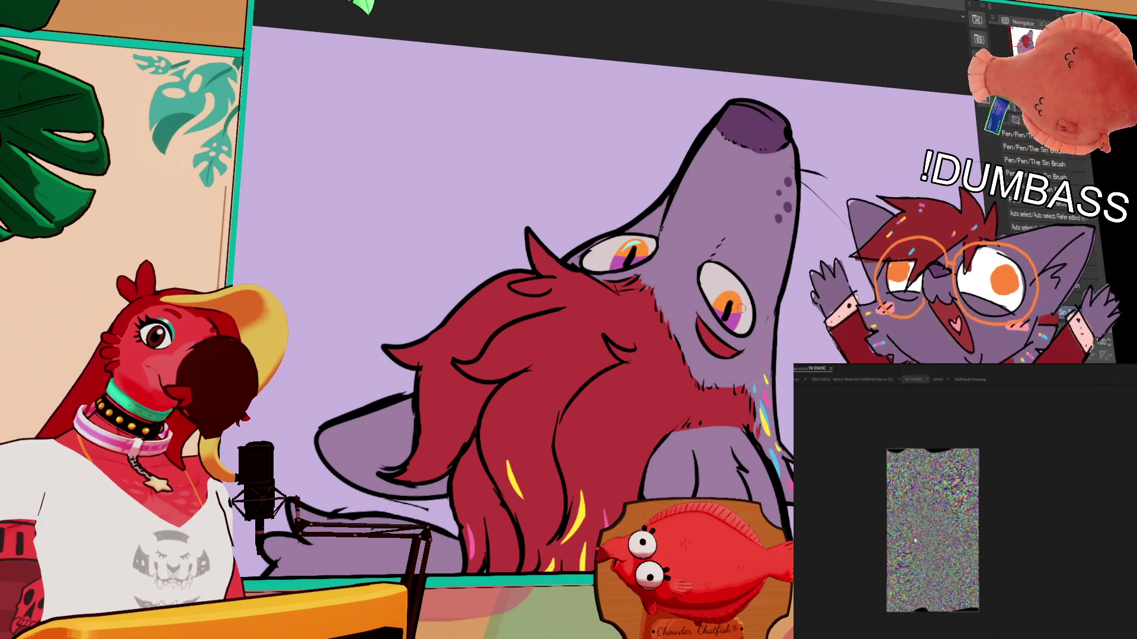
drag(718, 303, 728, 294)
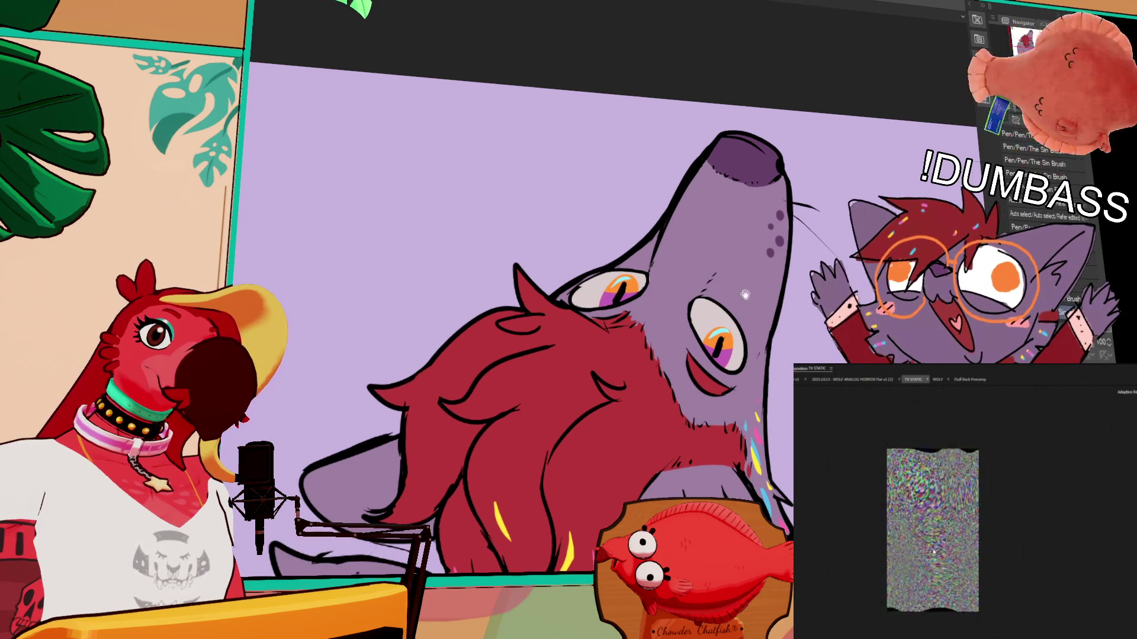
drag(821, 316, 791, 271)
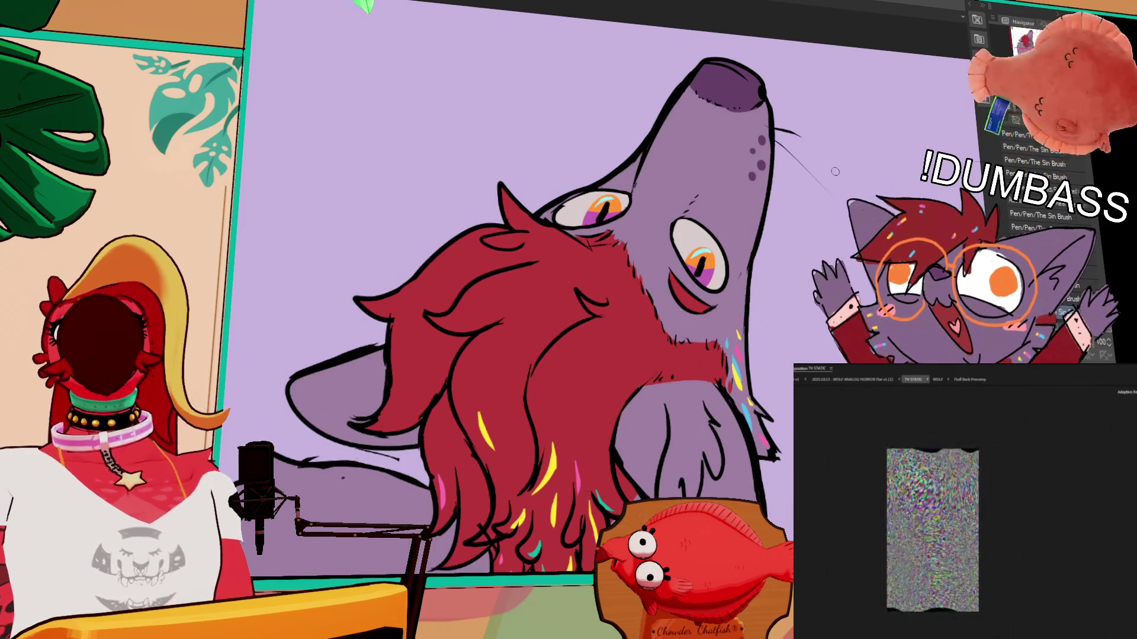
Step: Reframe the view around the wolf's face and clear the current selection
drag(829, 306, 828, 298)
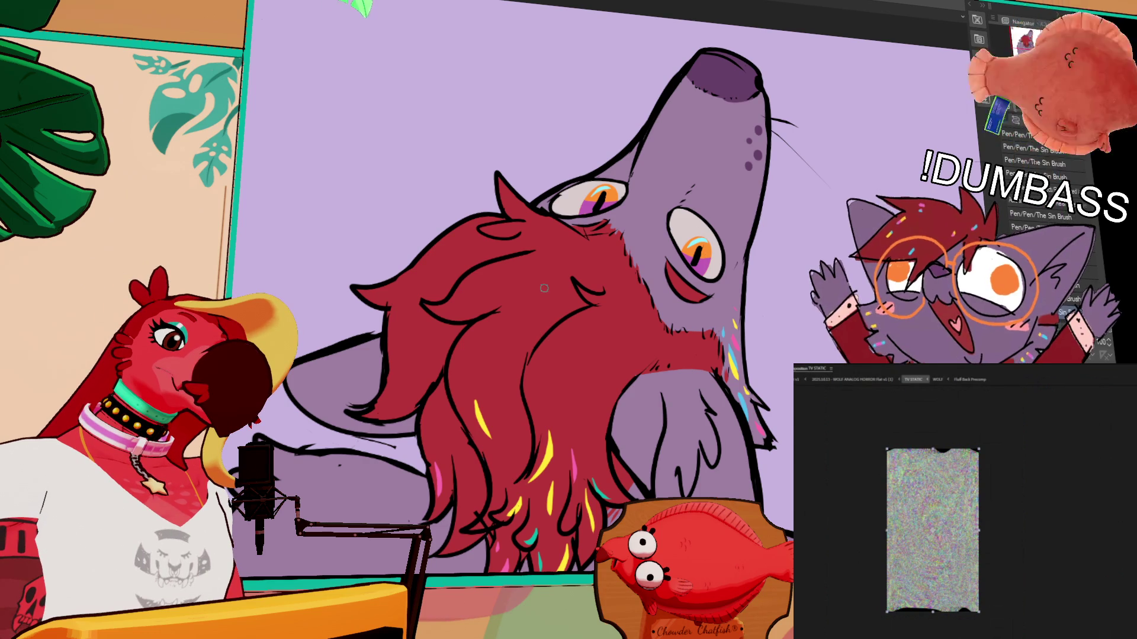
scroll(546, 227, down, 1)
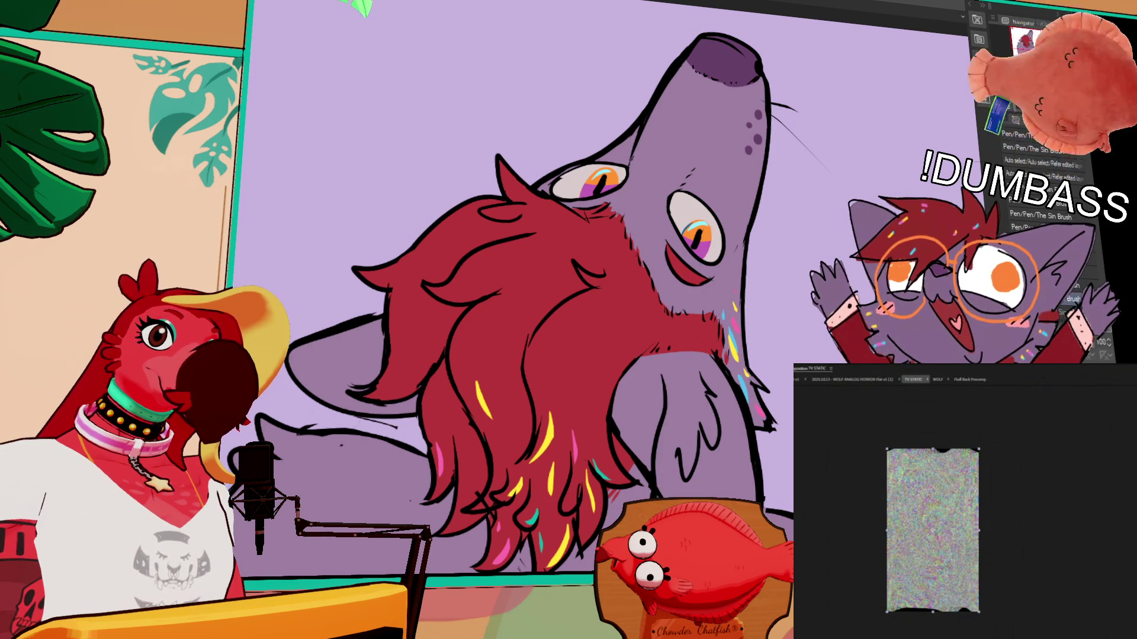
key(ctrl+d)
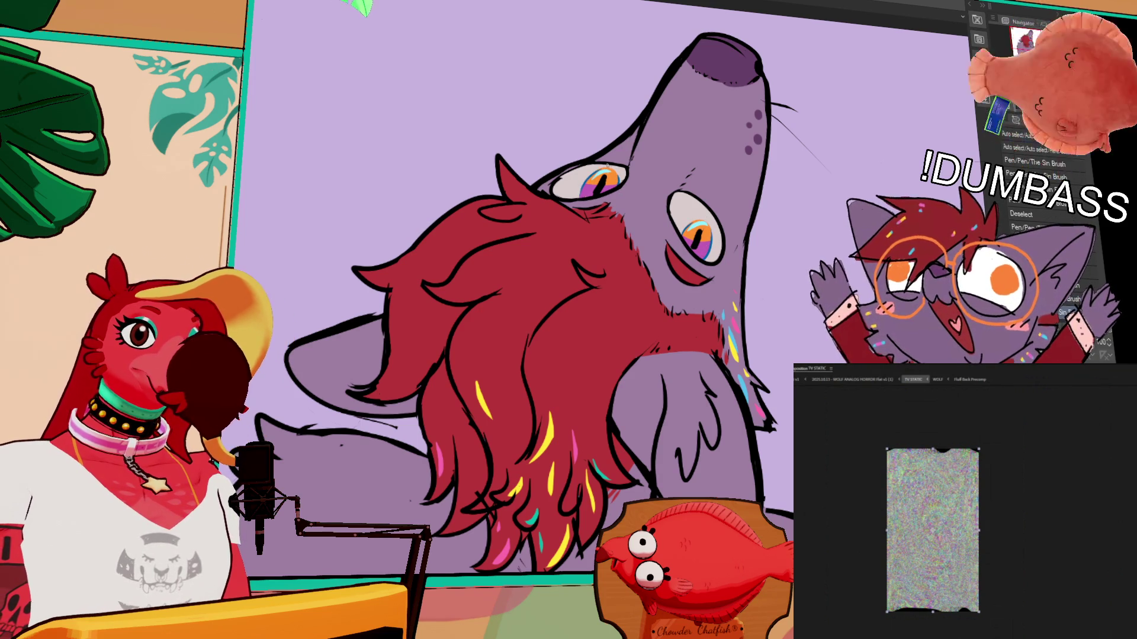
drag(736, 214, 934, 138)
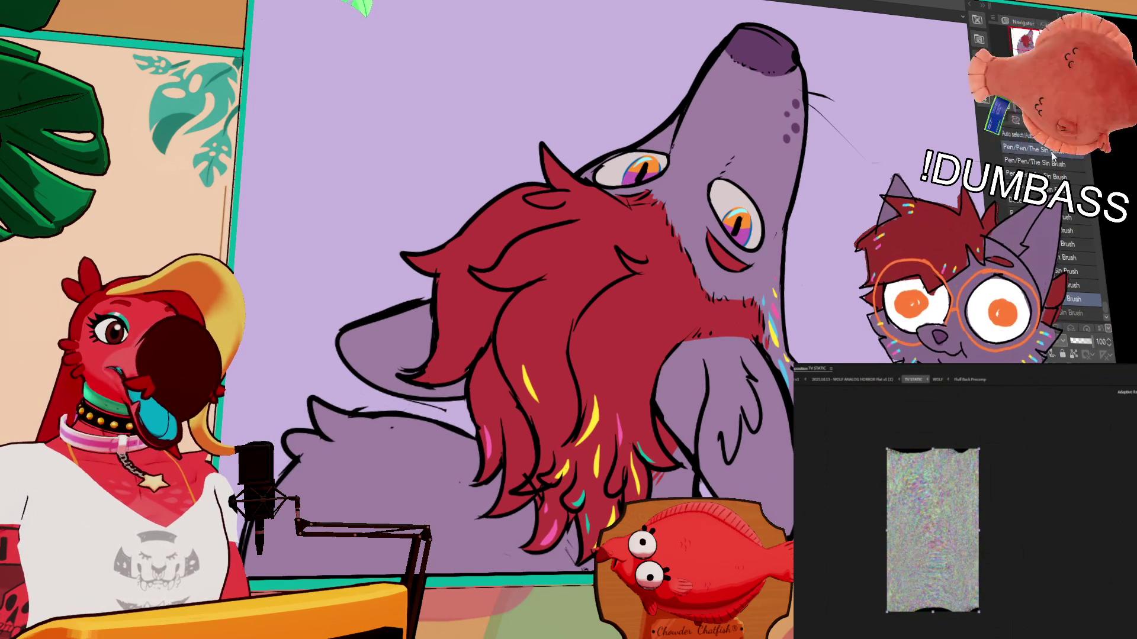
scroll(912, 558, up, 2)
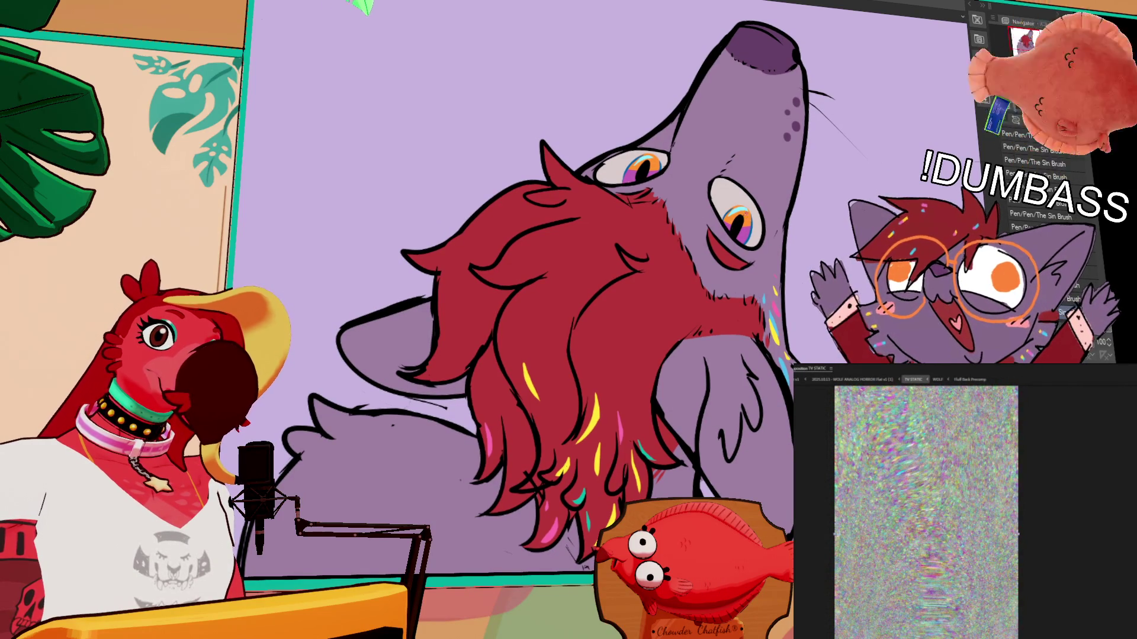
drag(831, 209, 797, 238)
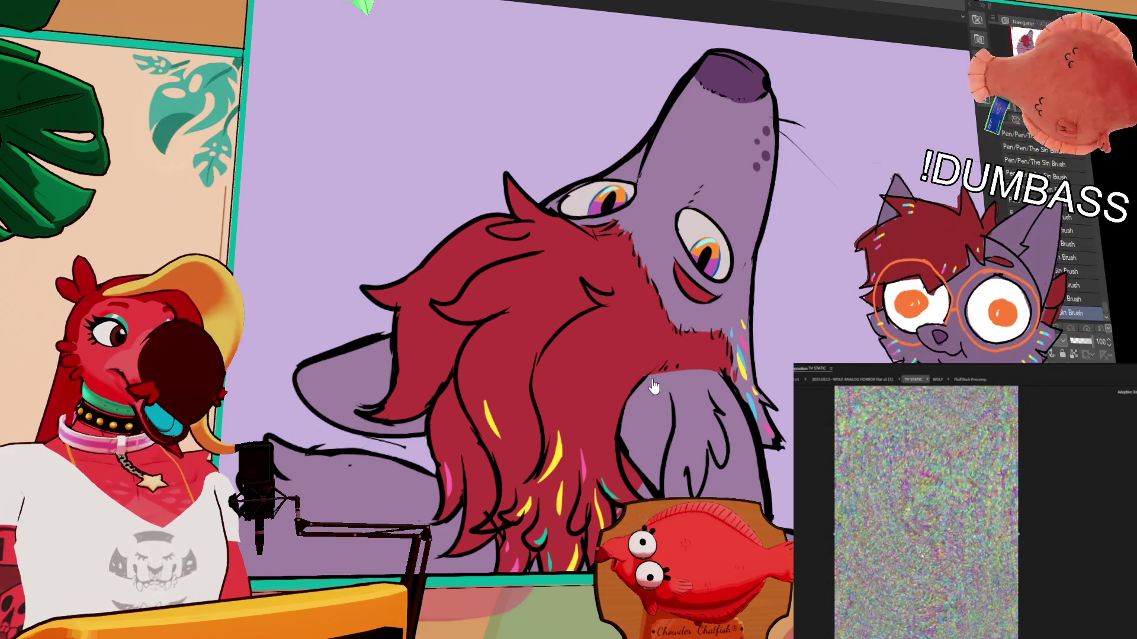
scroll(925, 554, up, 2)
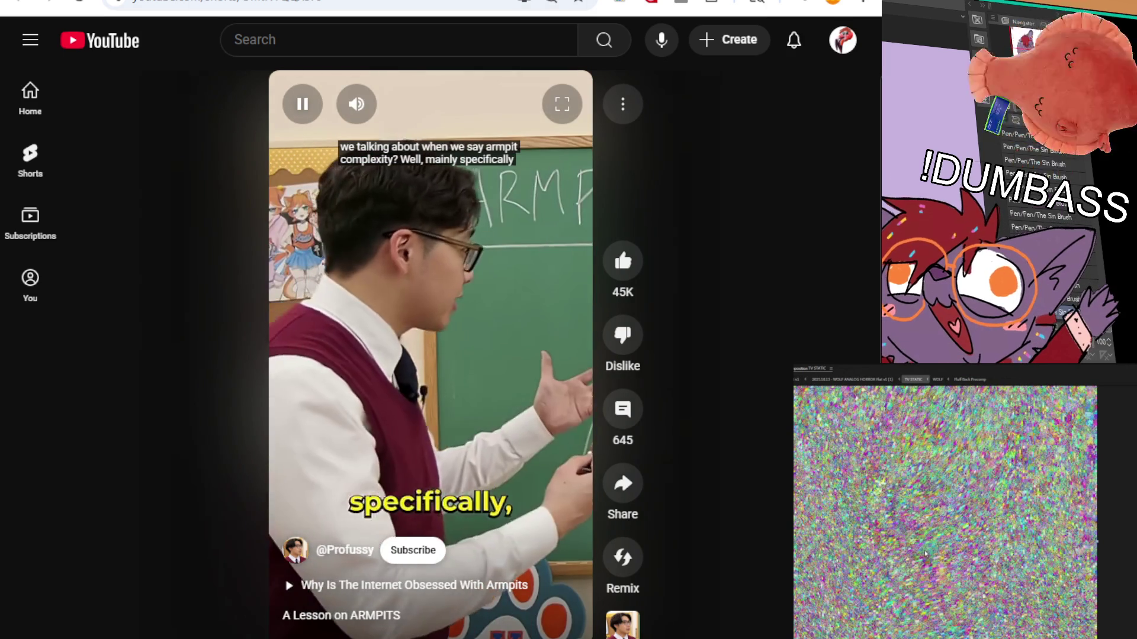
Step: Pause the Short and switch to the 'army guy protecting child meme' image results tab
key(space)
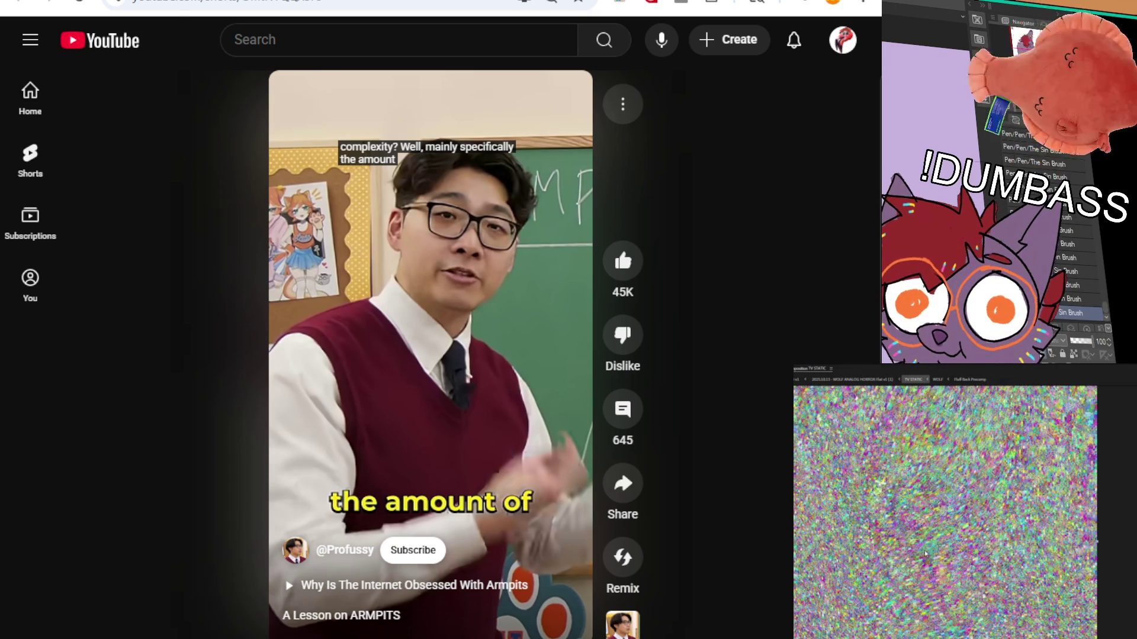
key(ctrl+Tab)
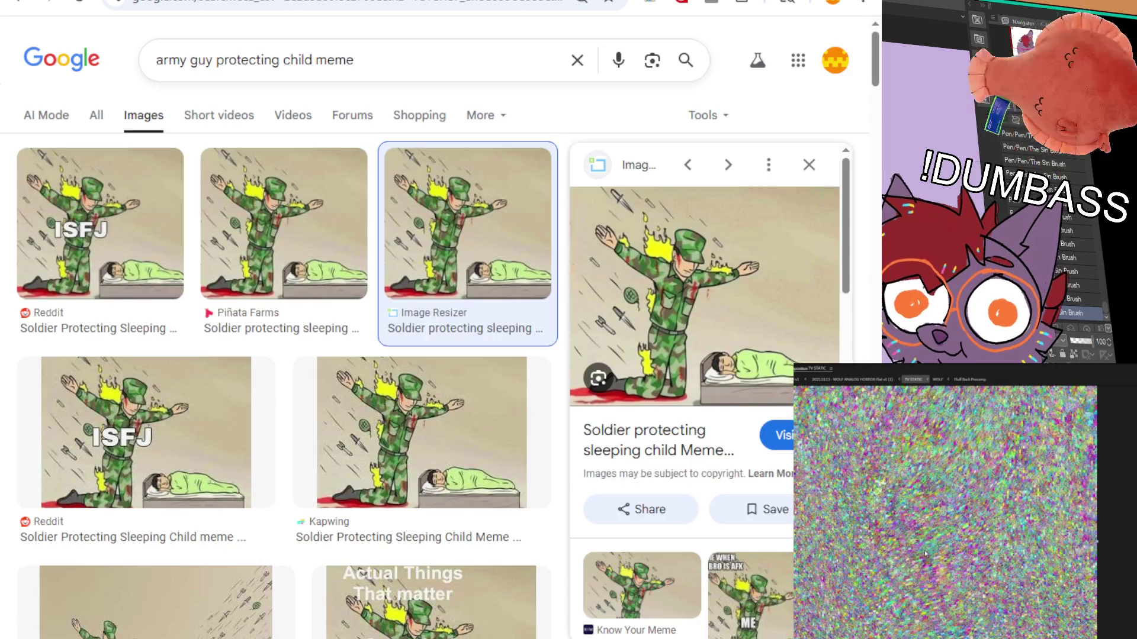
Step: Cycle past the Dandadan opening tab and return to the lion artwork in Clip Studio Paint
key(ctrl+Tab)
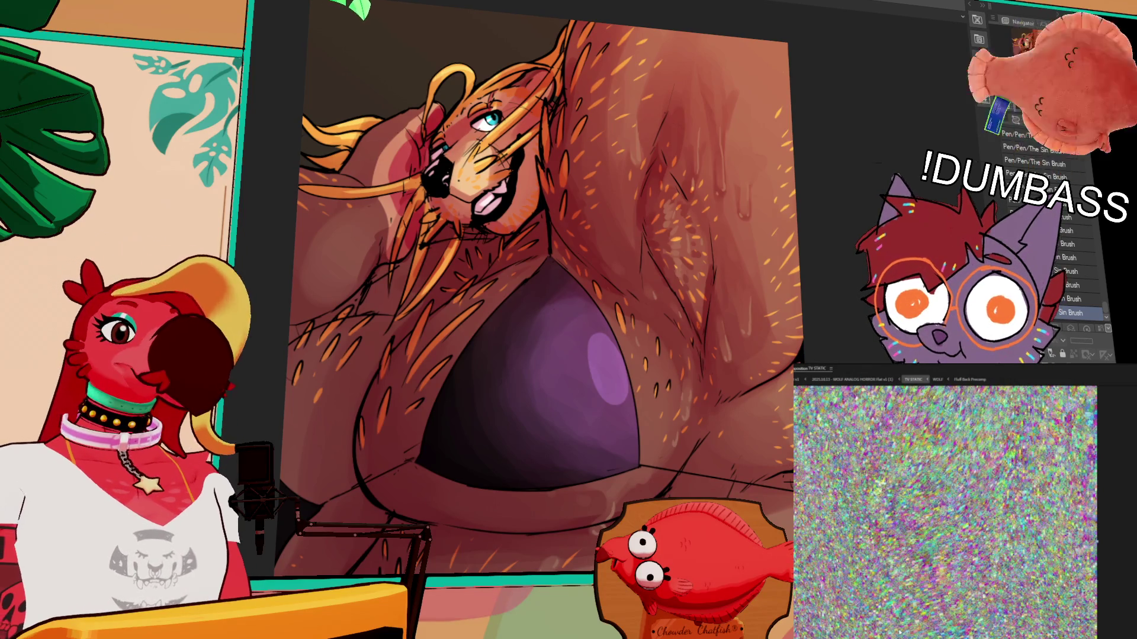
drag(648, 86, 622, 99)
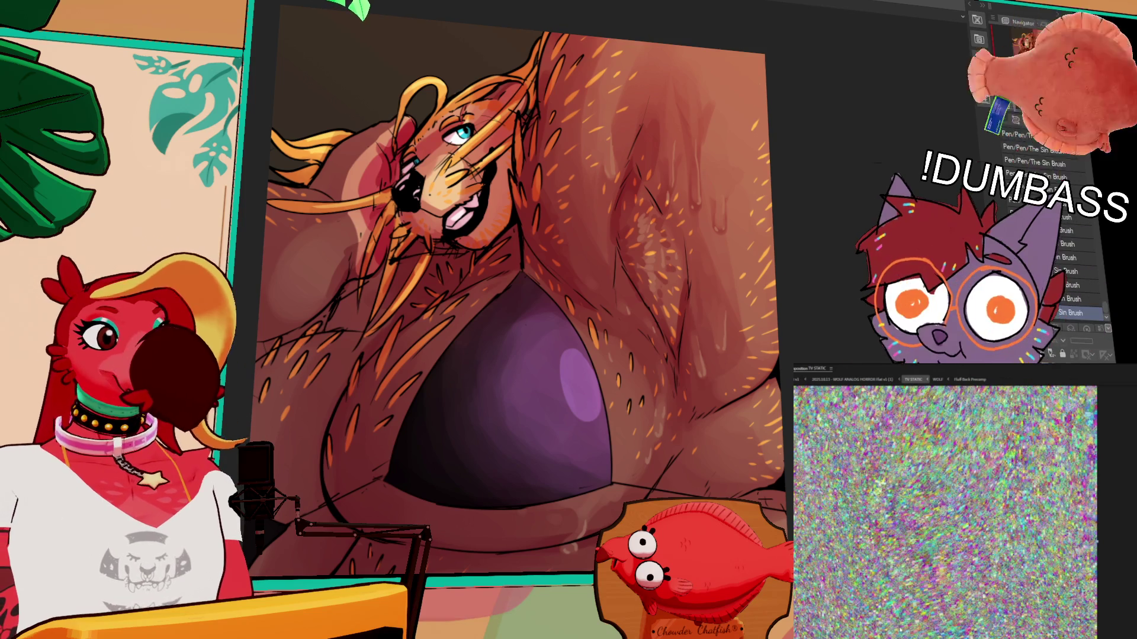
Step: Switch from the lion piece back to the purple werewolf document
key(ctrl+Tab)
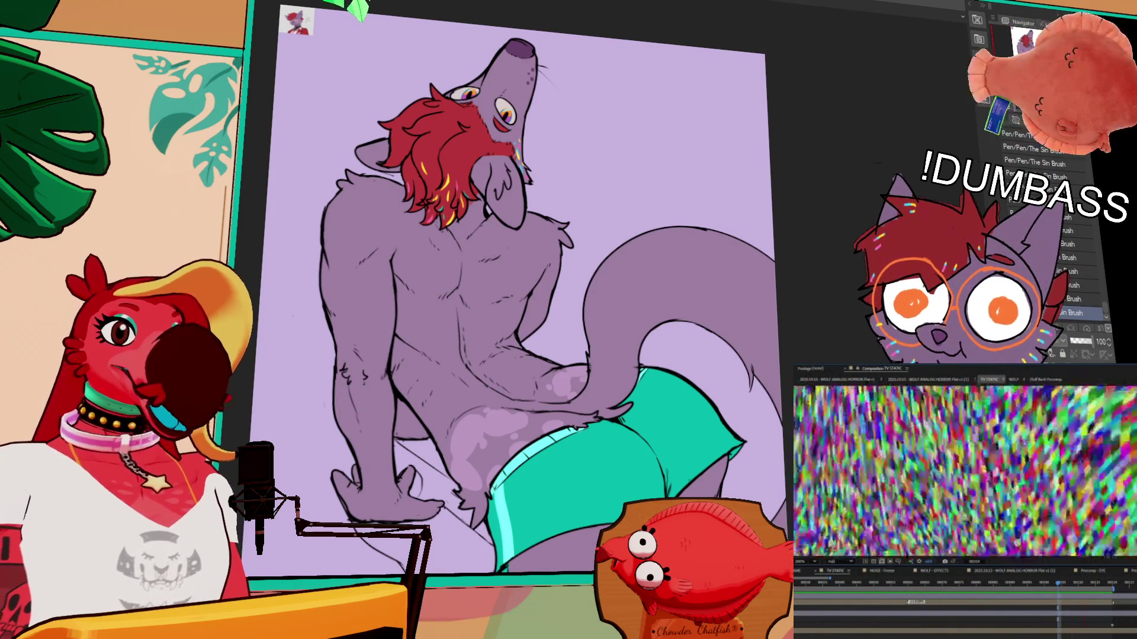
key(ctrl+plus)
key(ctrl+plus)
mouse_move(684, 132)
mouse_down()
mouse_move(733, 150)
mouse_move(745, 82)
mouse_up()
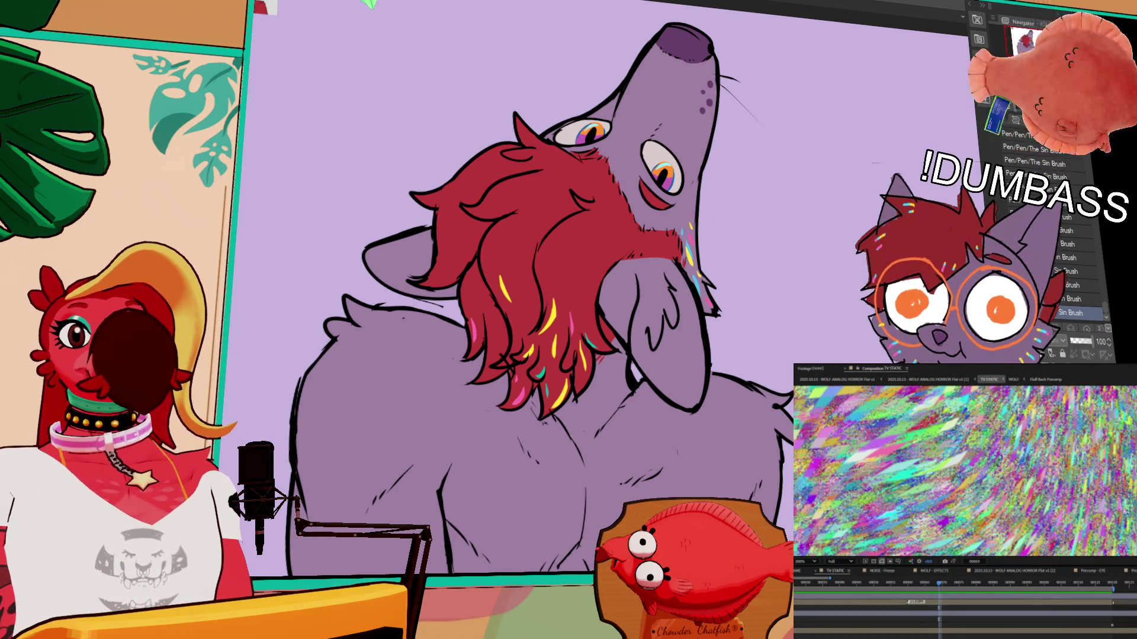
scroll(628, 284, down, 2)
scroll(545, 285, down, 2)
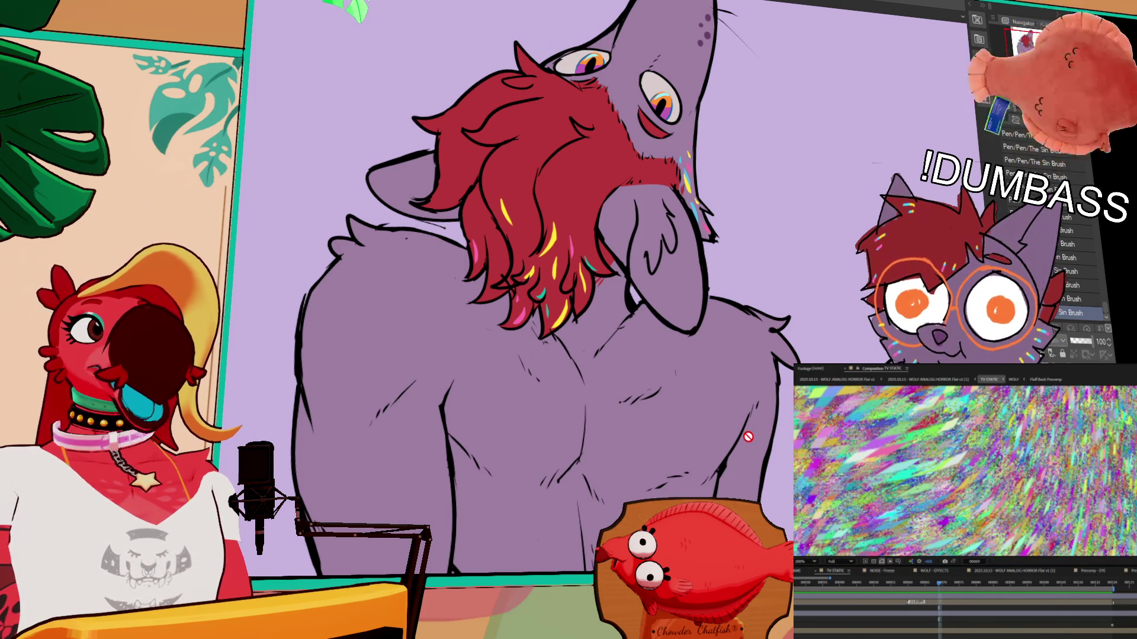
scroll(987, 544, down, 4)
scroll(987, 544, up, 2)
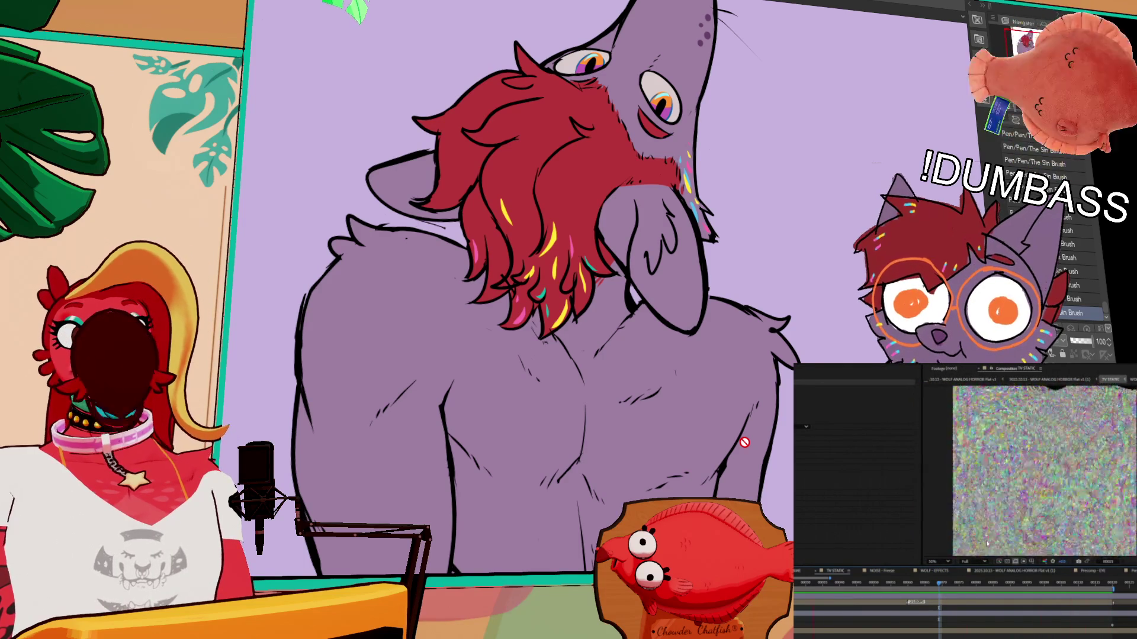
key(space)
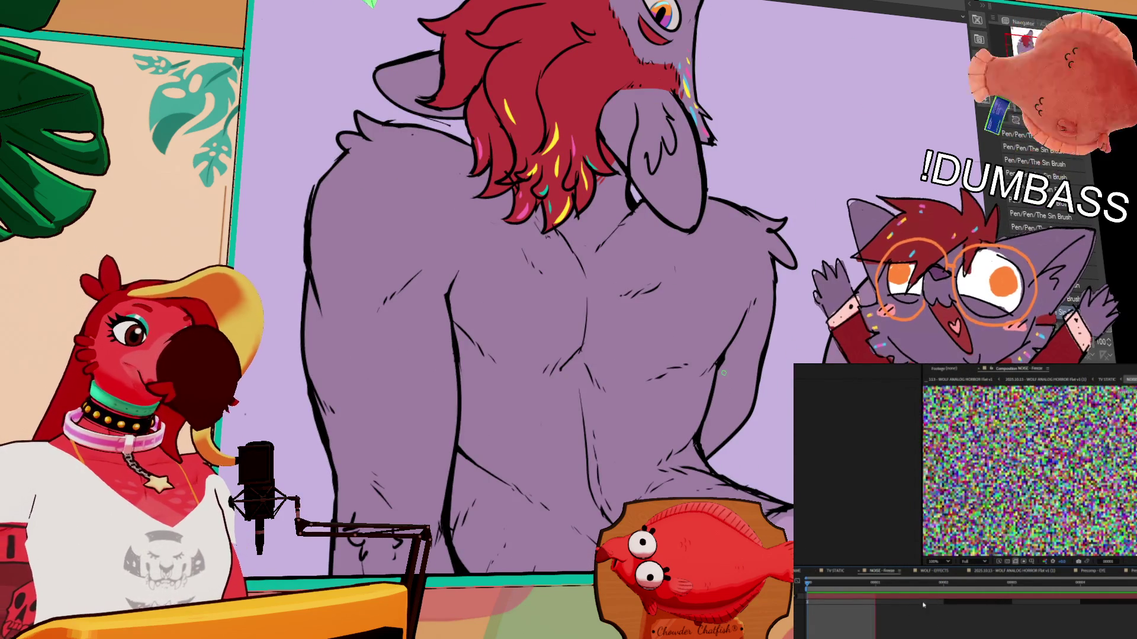
click(1115, 377)
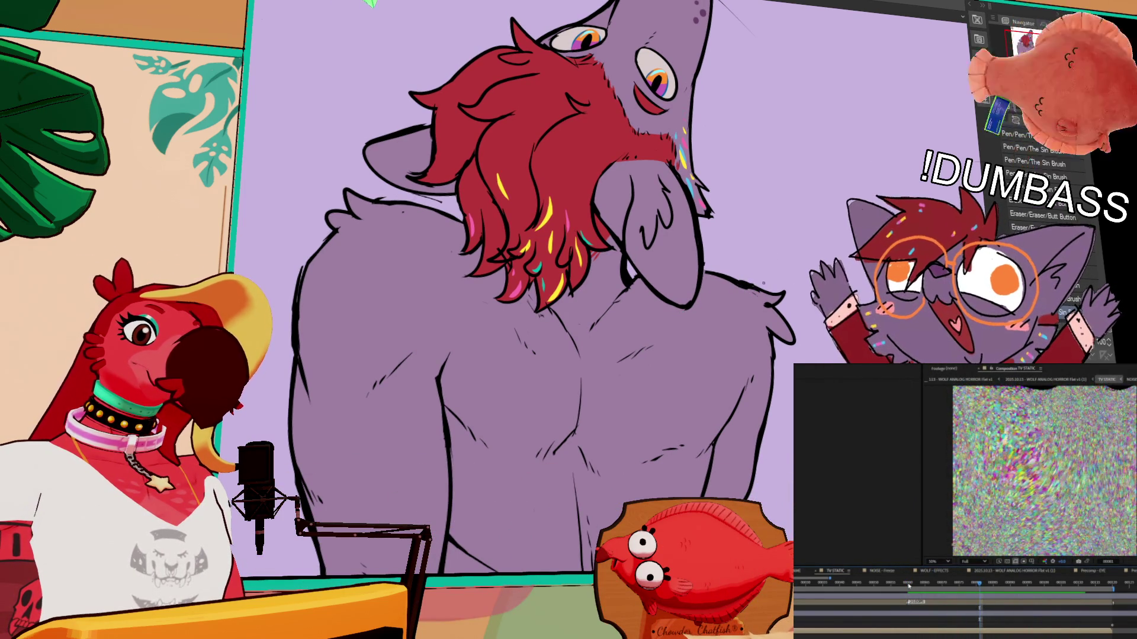
scroll(523, 304, down, 5)
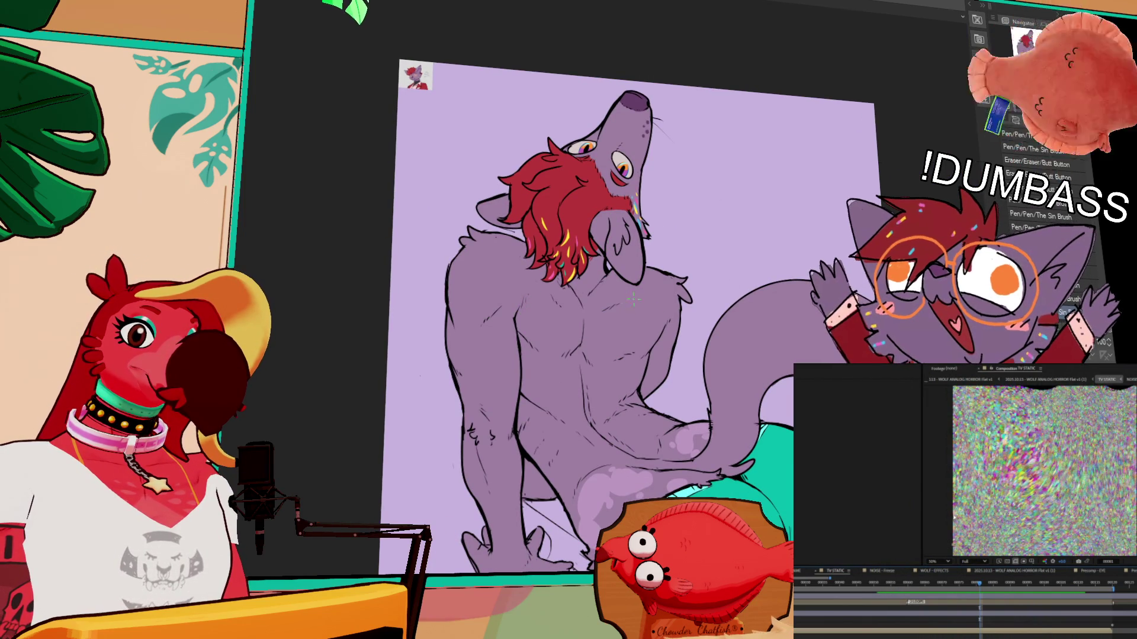
Step: Discard a stray selection on the wolf's back and frame the teal shorts and tail
drag(654, 314, 664, 305)
mouse_move(589, 330)
mouse_down()
mouse_move(568, 347)
mouse_move(607, 358)
mouse_move(601, 342)
mouse_up()
key(ctrl+d)
drag(823, 434, 795, 267)
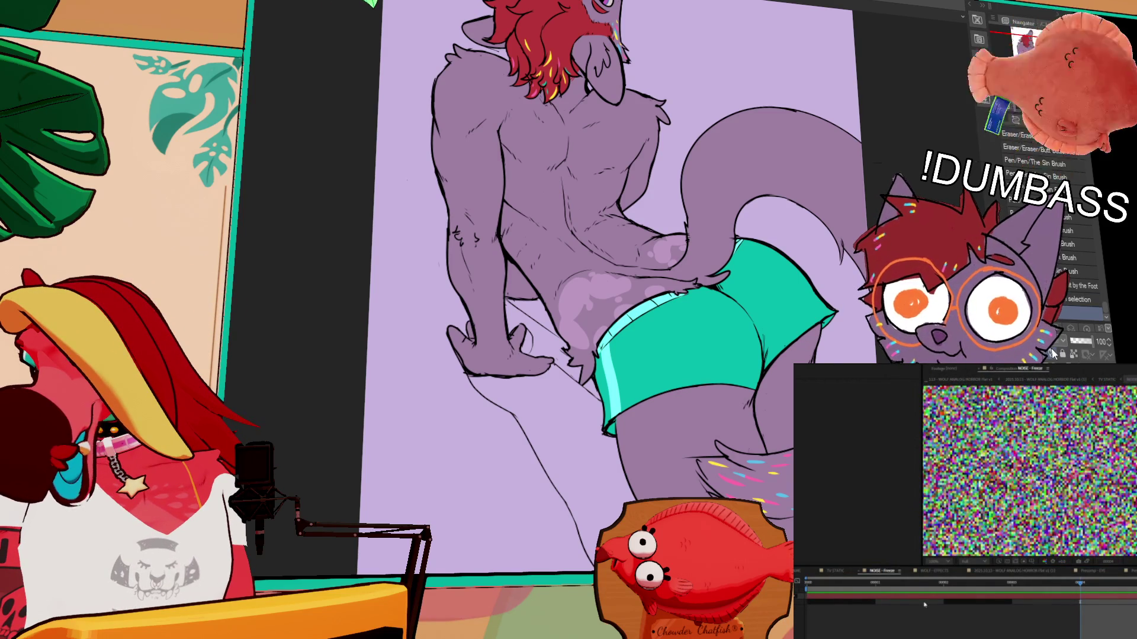
Step: Preview the TV STATIC and NOISE - Freeze compositions in After Effects, alternating between them
click(1106, 379)
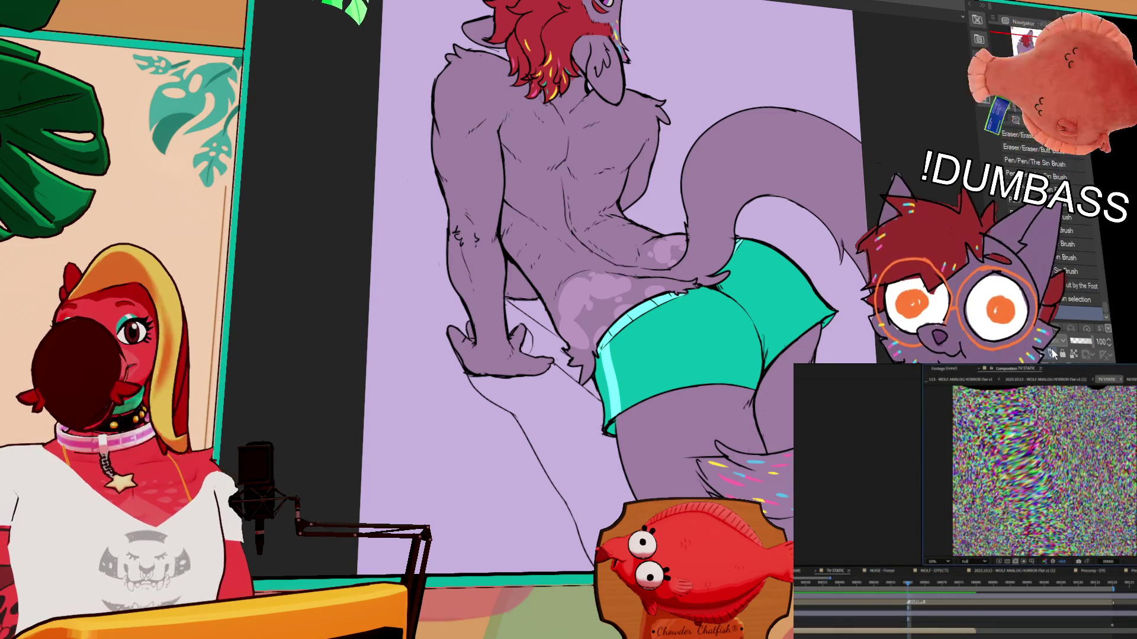
double_click(971, 634)
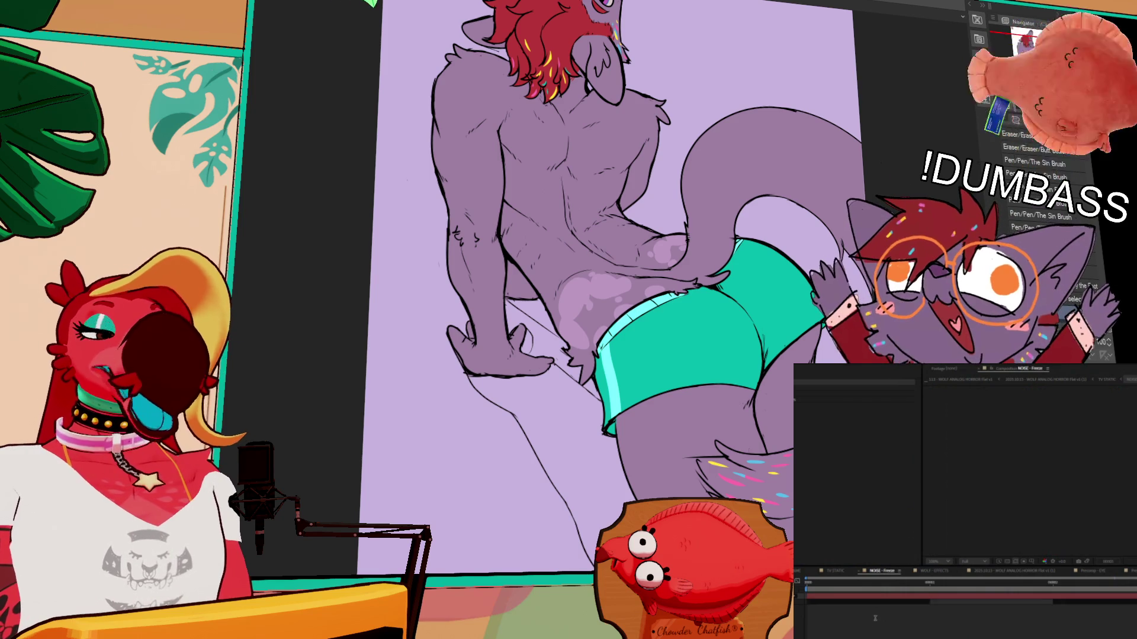
key(space)
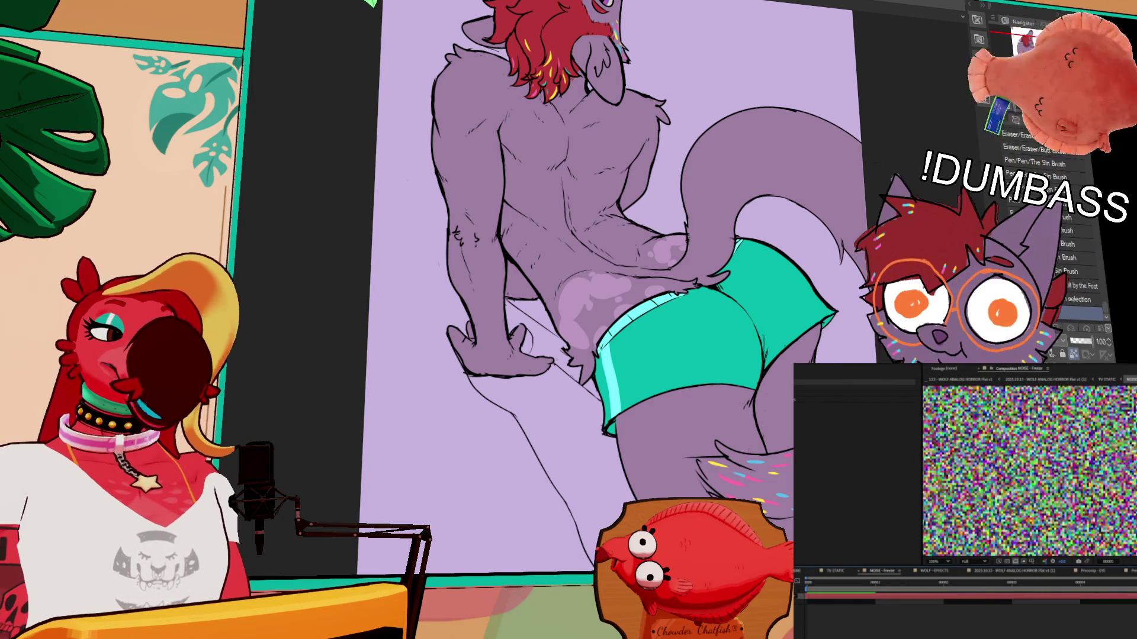
click(1107, 379)
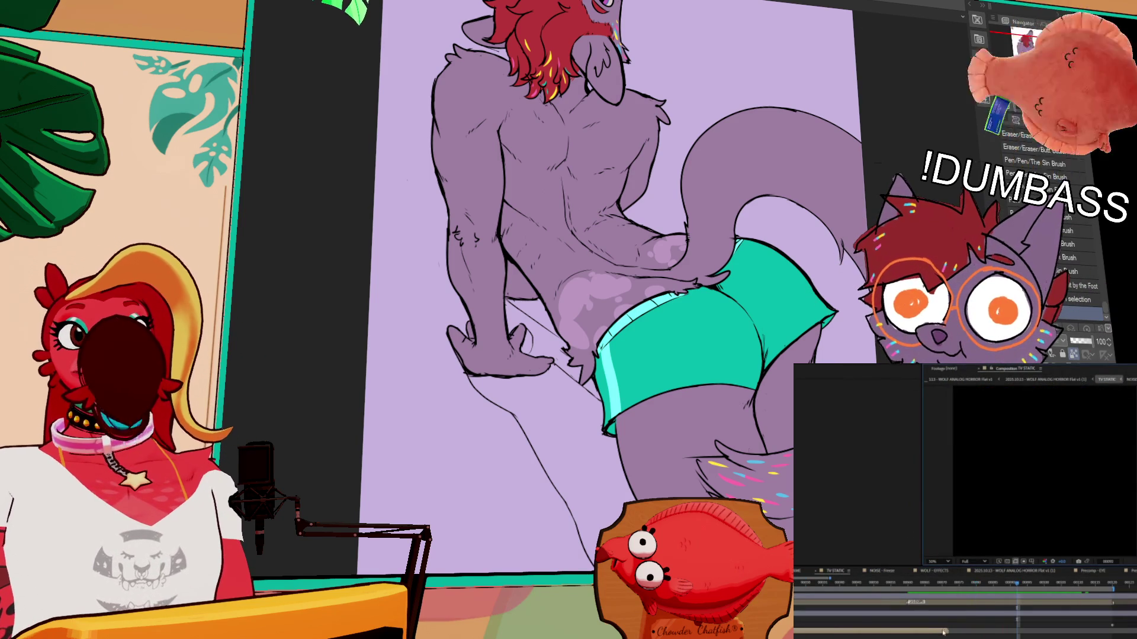
key(shift+period)
click(890, 592)
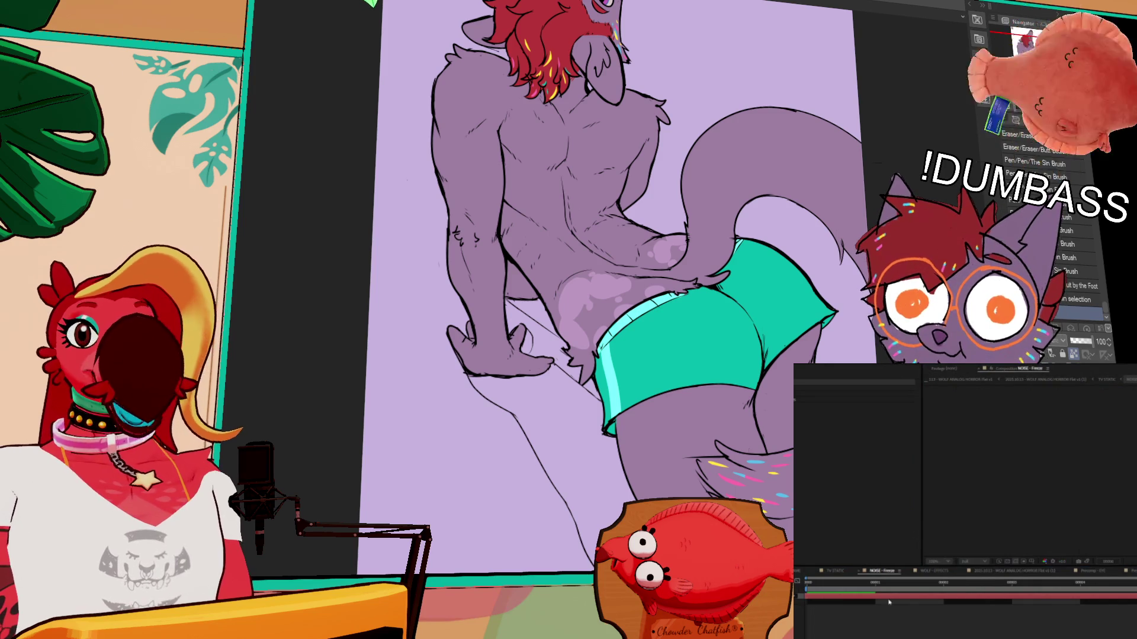
scroll(1081, 607, down, 3)
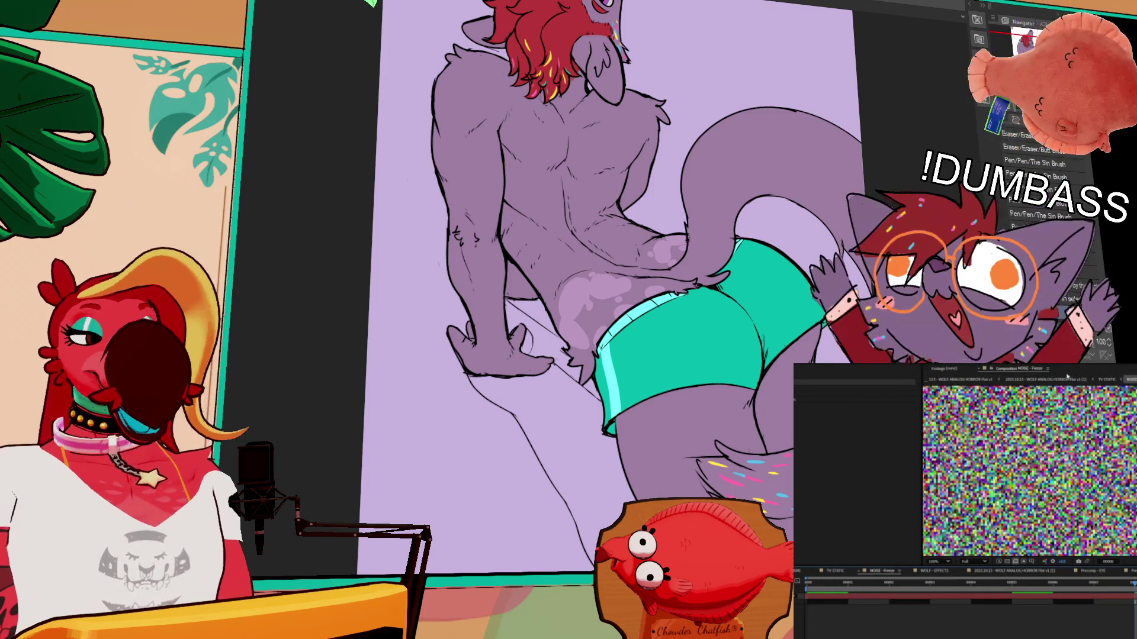
click(1096, 382)
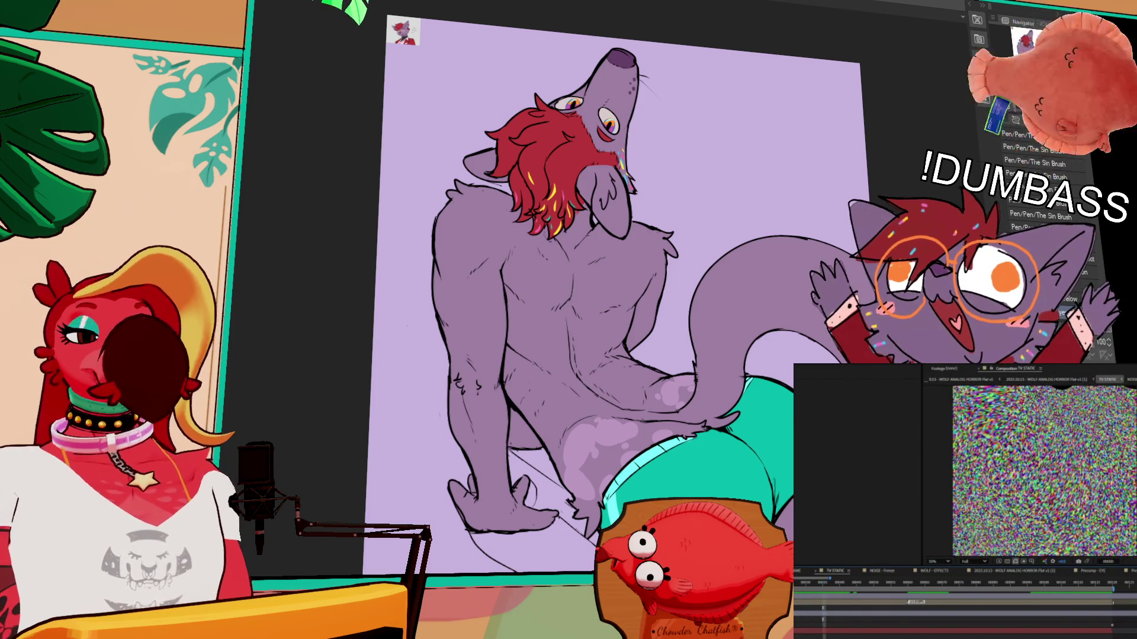
key(space)
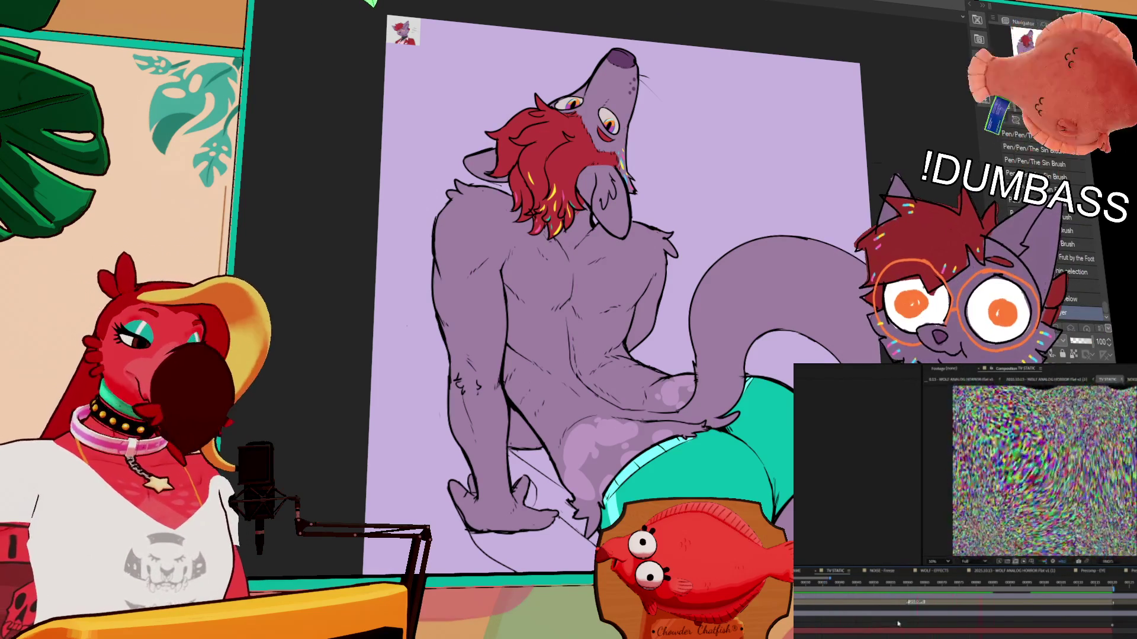
double_click(891, 634)
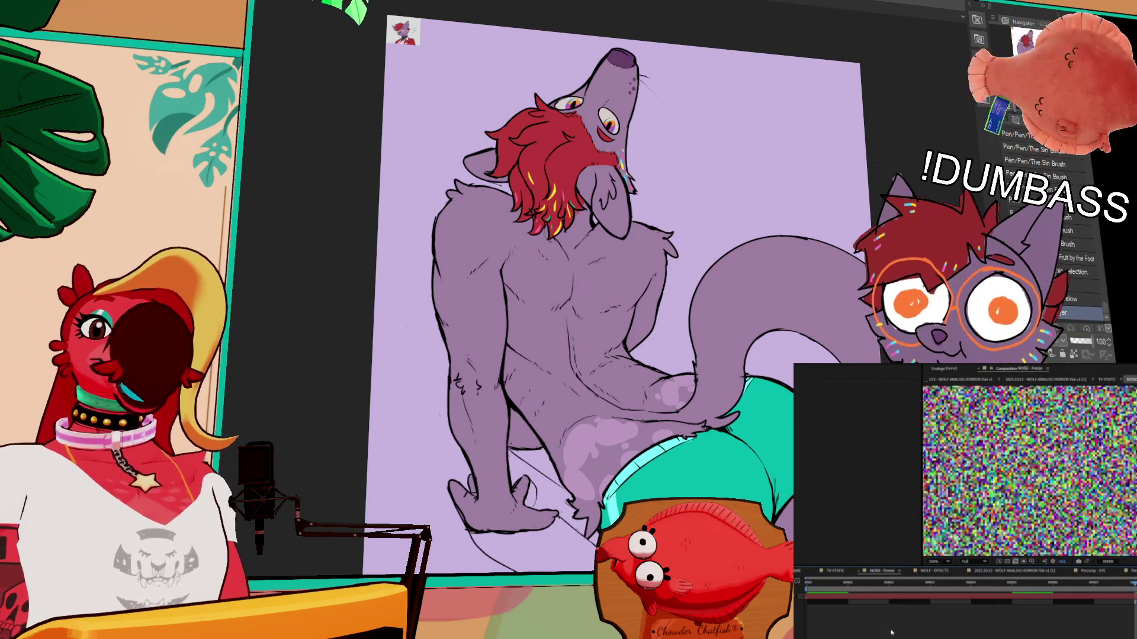
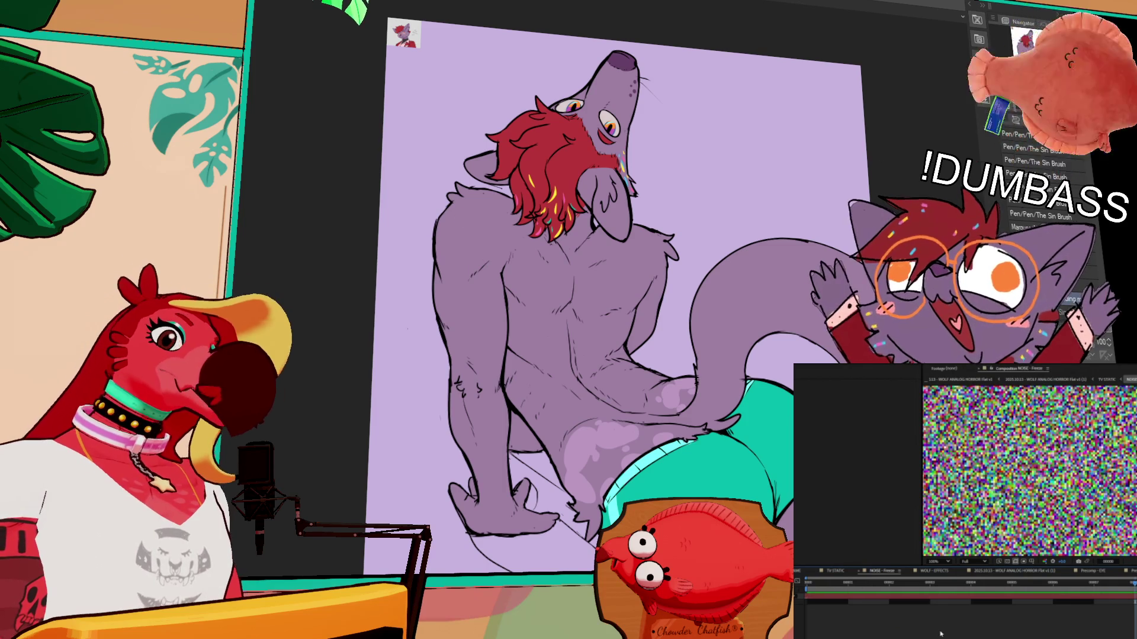
Step: Fill the floor shadow under the leg and paint dark purple shadow along the leg
drag(439, 171, 459, 235)
key(ctrl+z)
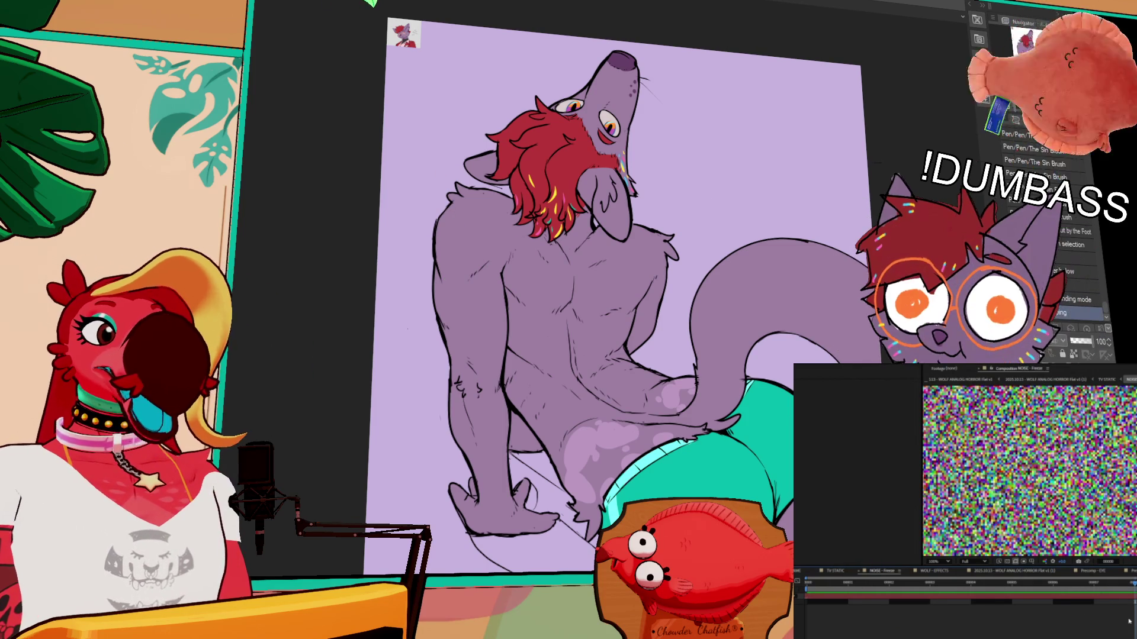
key(ctrl+plus)
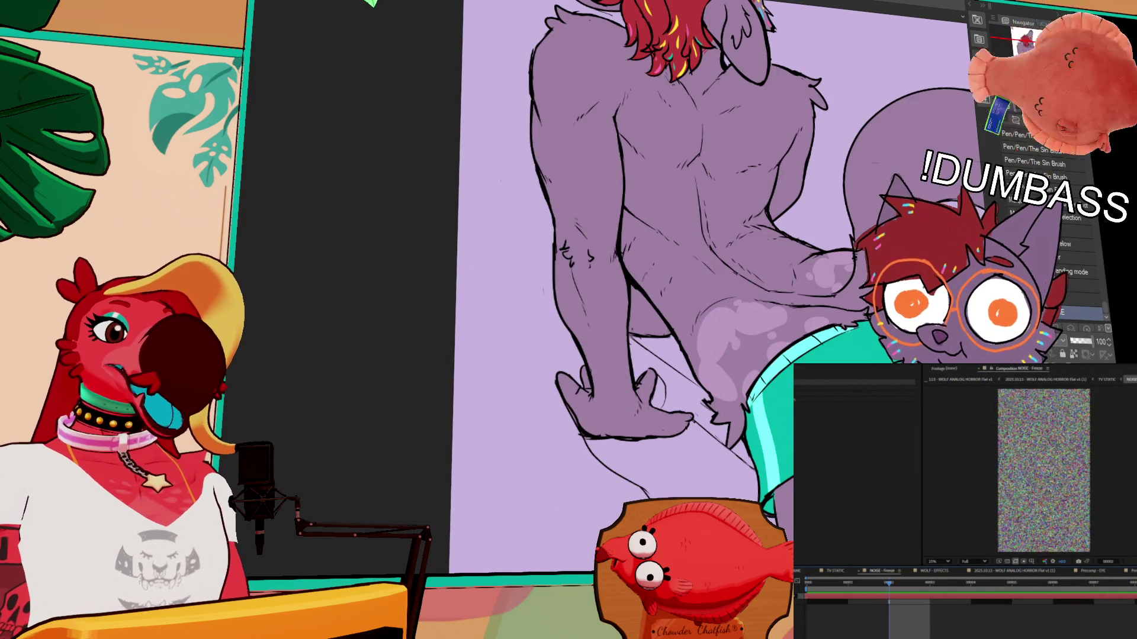
click(592, 441)
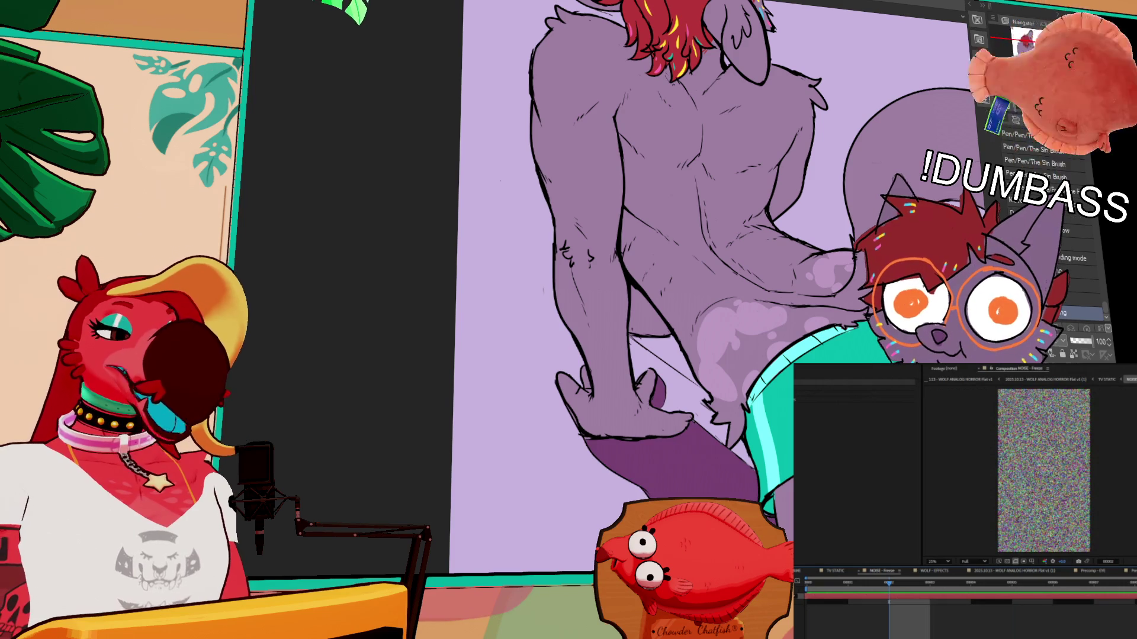
scroll(1043, 402, up, 2)
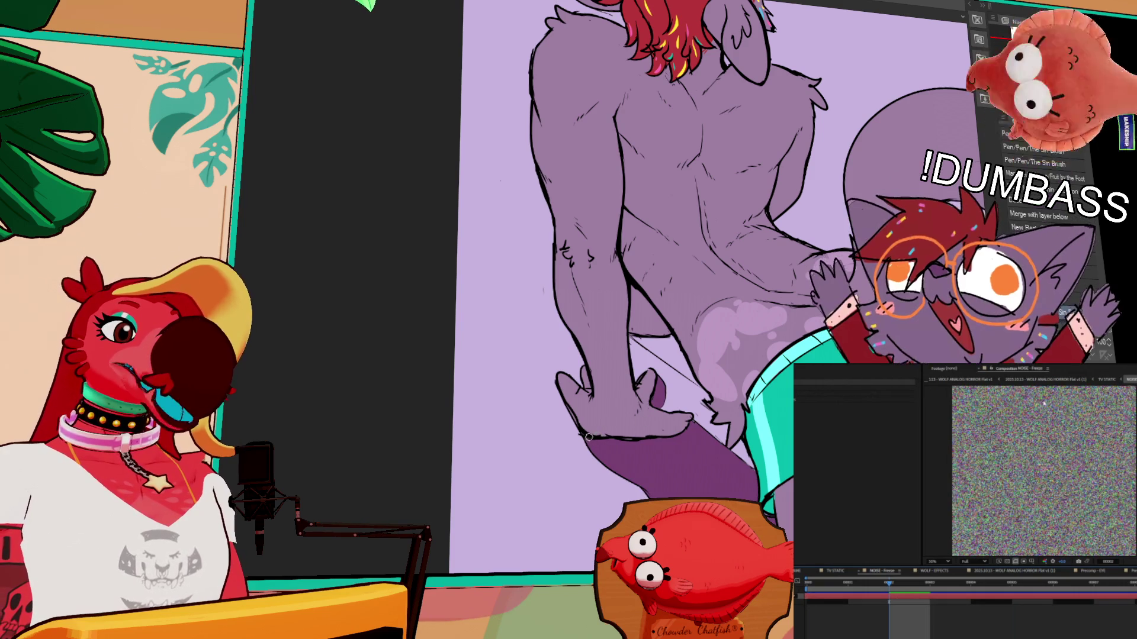
click(1105, 380)
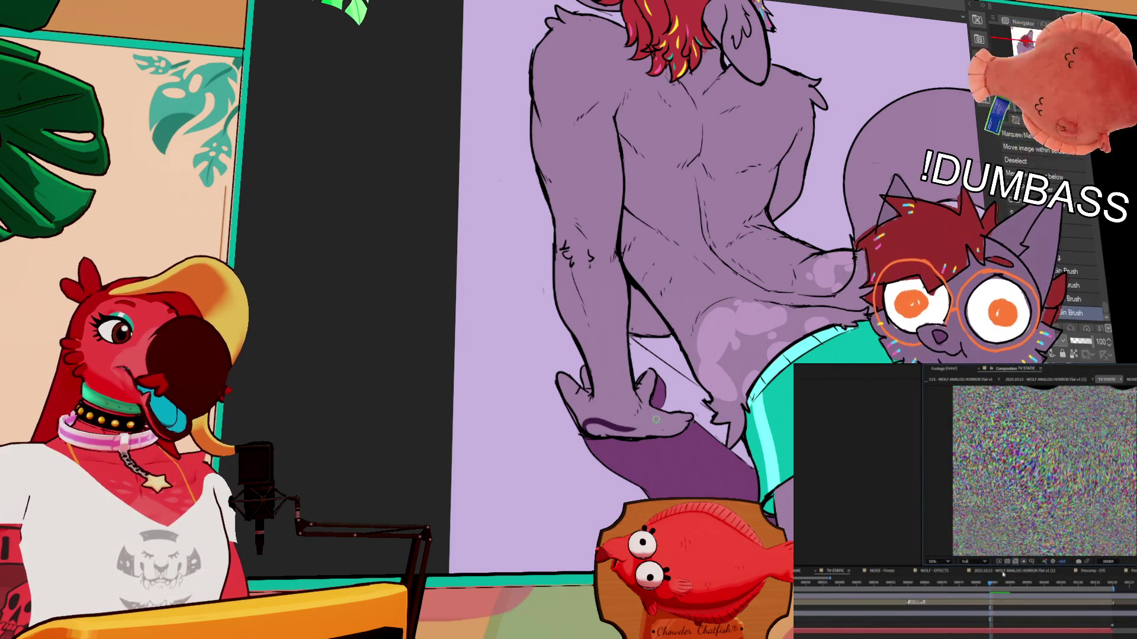
drag(590, 424, 601, 388)
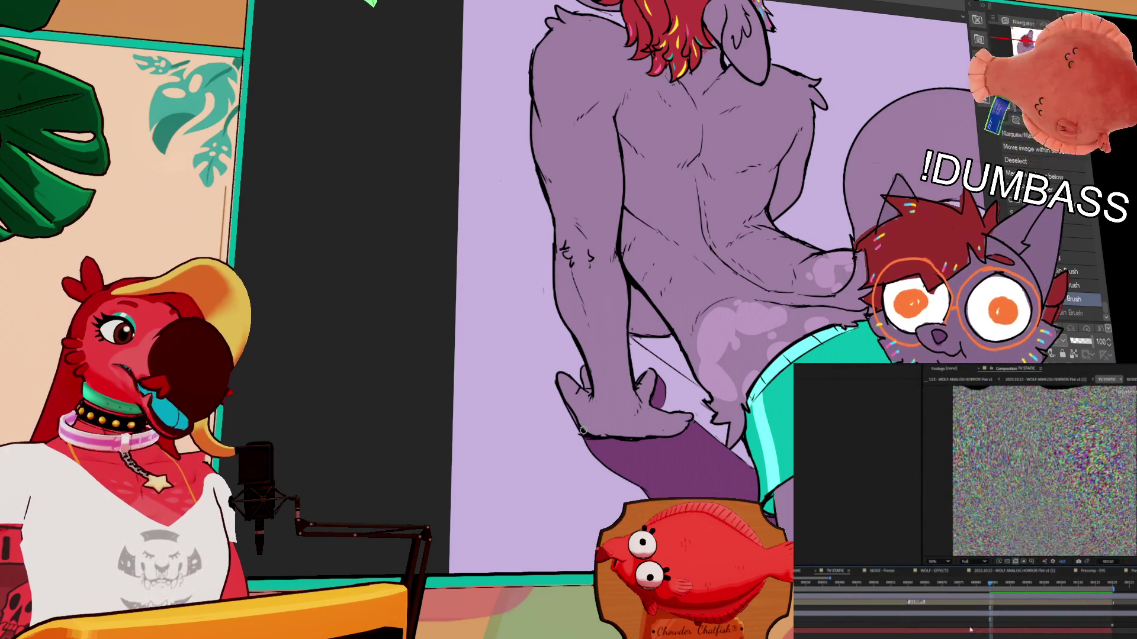
Step: Pan the view from the wolf's feet over to the hands and teal shorts
drag(641, 228, 638, 287)
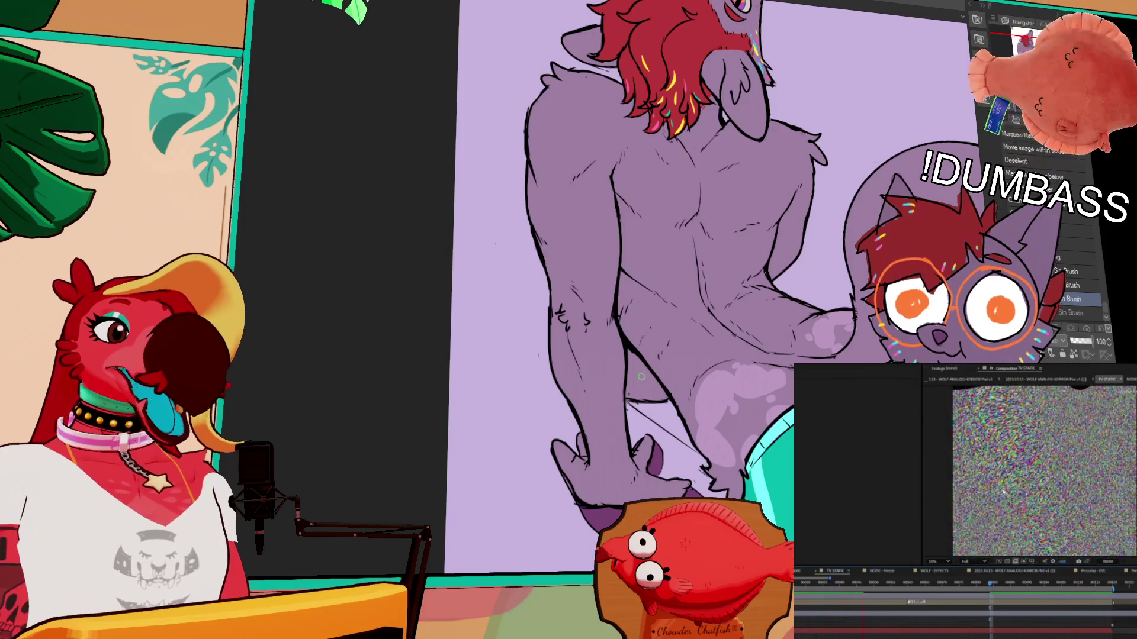
scroll(1005, 529, down, 1)
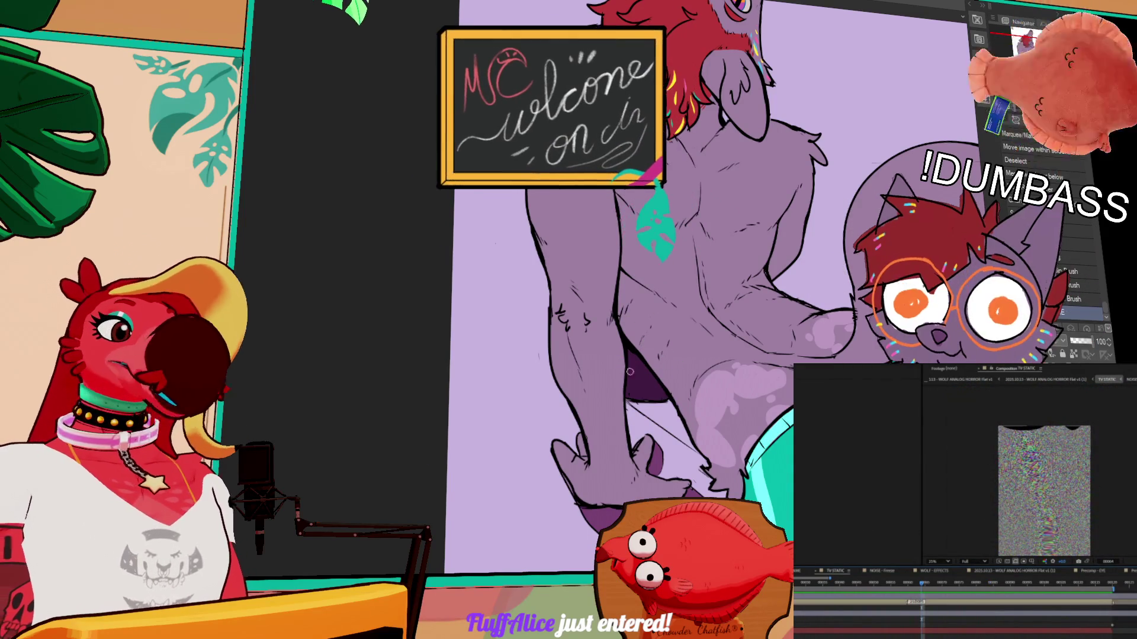
drag(773, 237, 785, 290)
scroll(995, 517, up, 1)
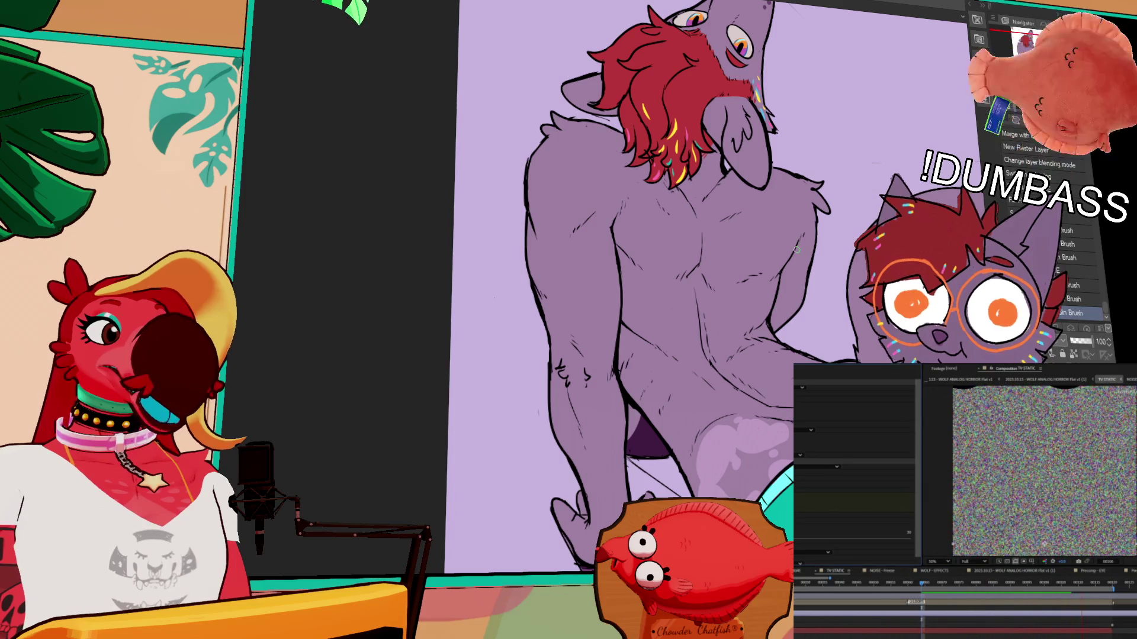
mouse_move(646, 407)
mouse_down()
mouse_move(642, 289)
mouse_move(639, 342)
mouse_up()
drag(740, 485, 657, 225)
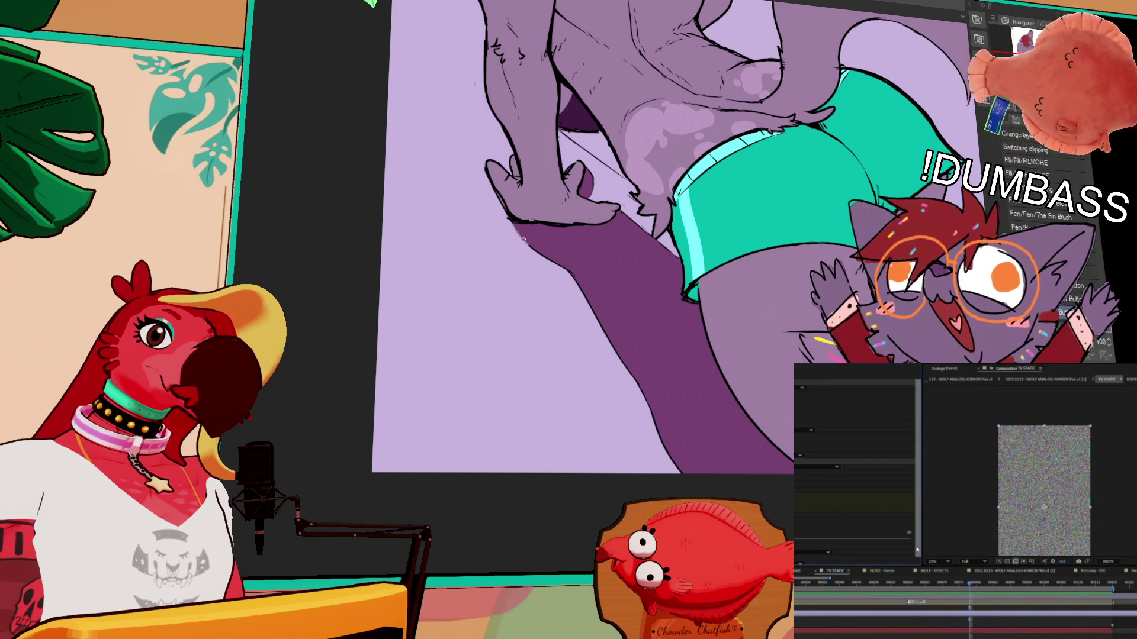
Step: Touch up the shadow's lower-left and upper-left edges and add a straight dark edge line
mouse_move(538, 253)
mouse_down()
mouse_move(583, 289)
mouse_move(637, 384)
mouse_up()
drag(602, 338, 675, 464)
drag(645, 391, 657, 430)
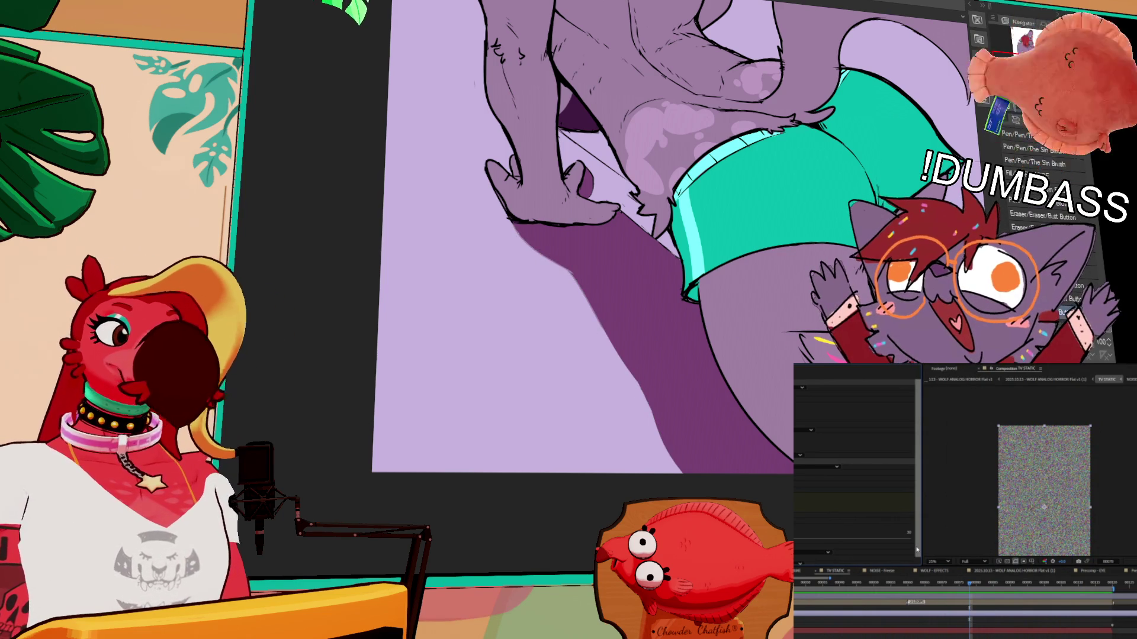
drag(515, 222, 543, 255)
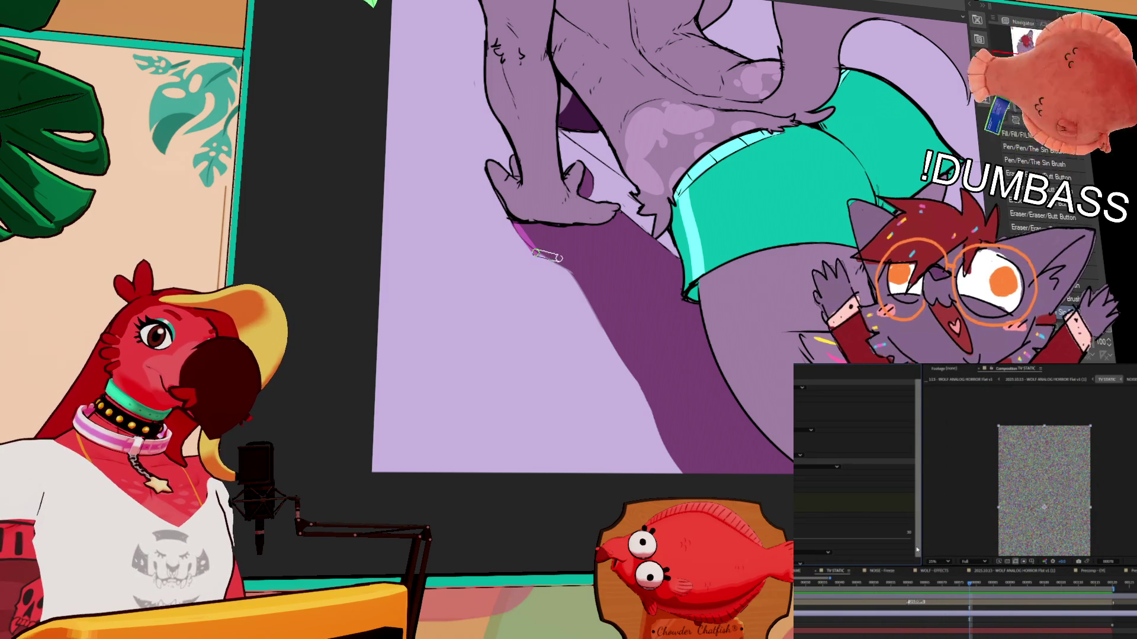
key(ctrl+z)
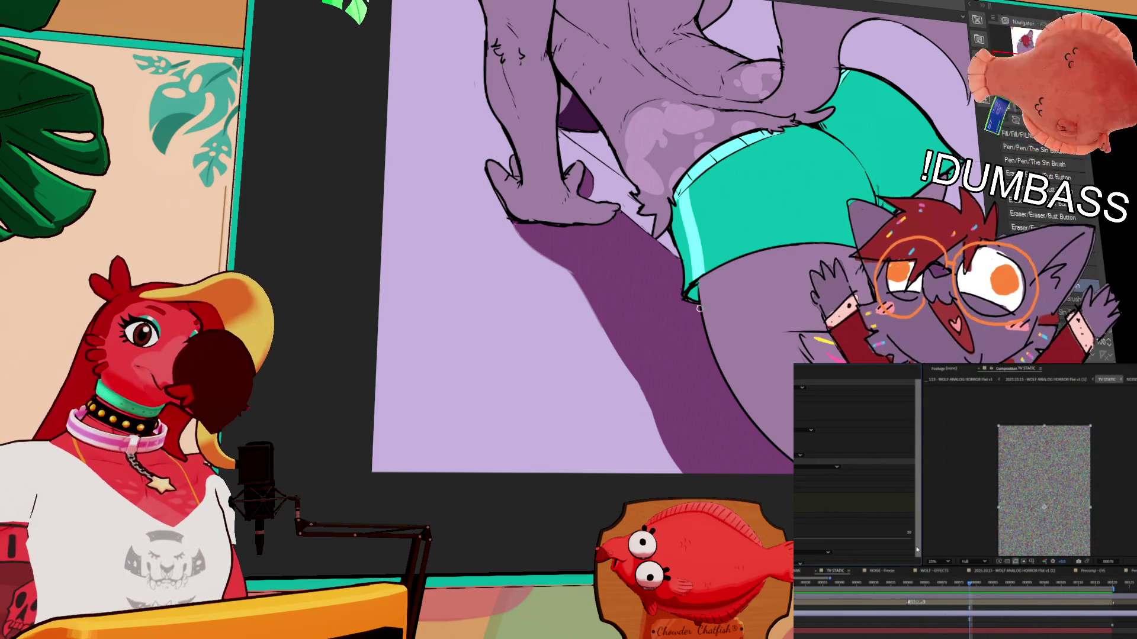
mouse_move(511, 219)
mouse_down()
mouse_move(529, 247)
mouse_move(571, 272)
mouse_up()
shift+click(572, 272)
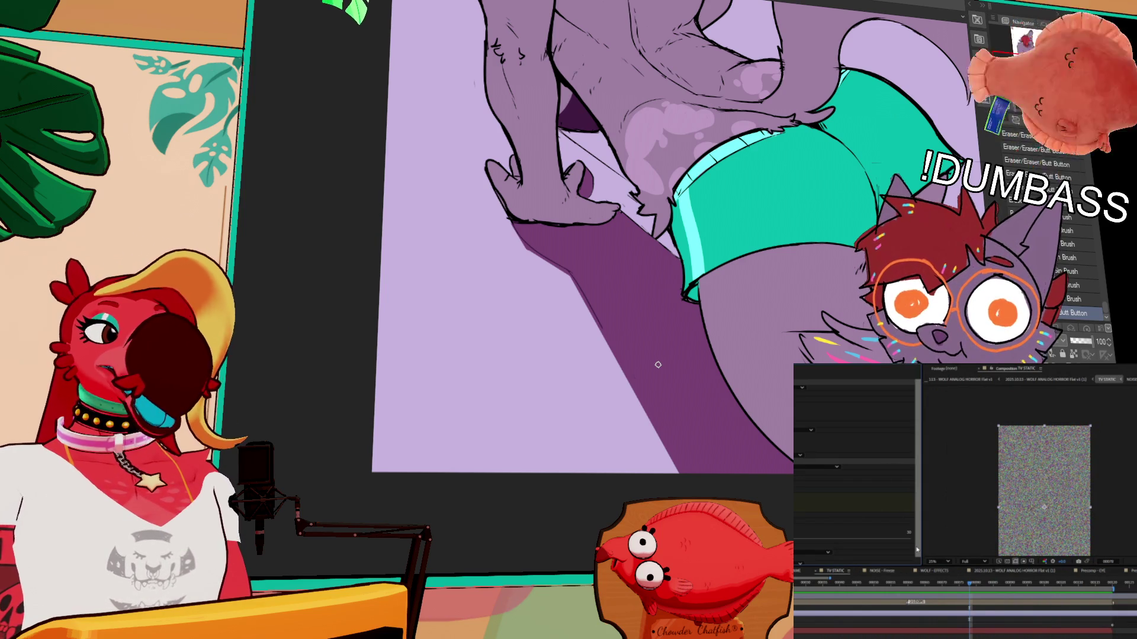
Step: Shift the view over the floor shadow and toggle the preview playback
scroll(1044, 491, up, 2)
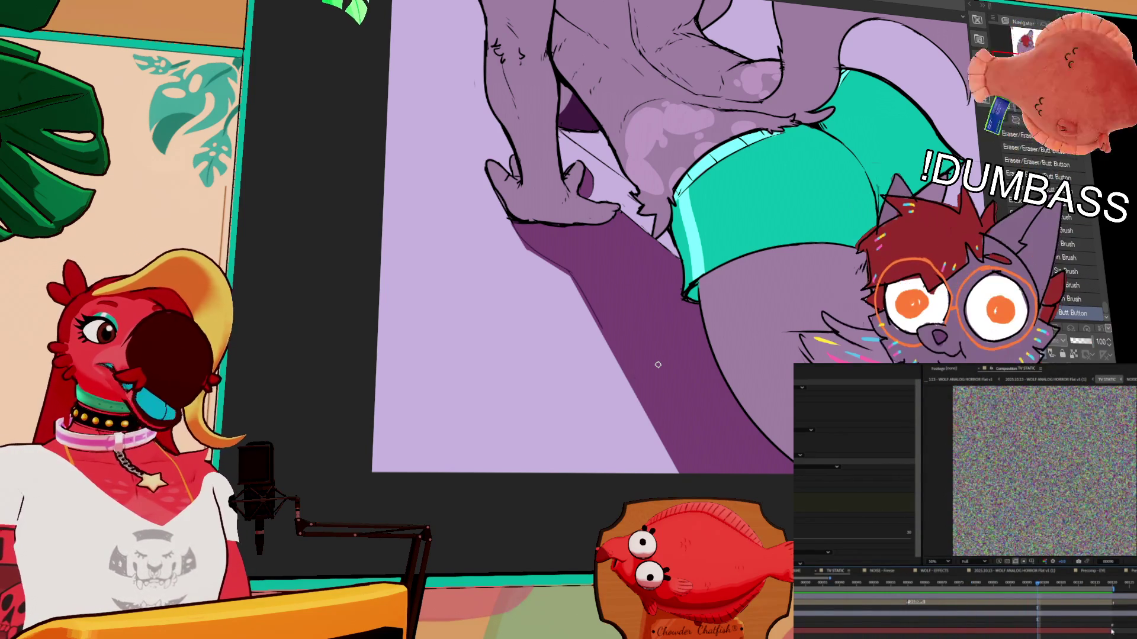
key(space)
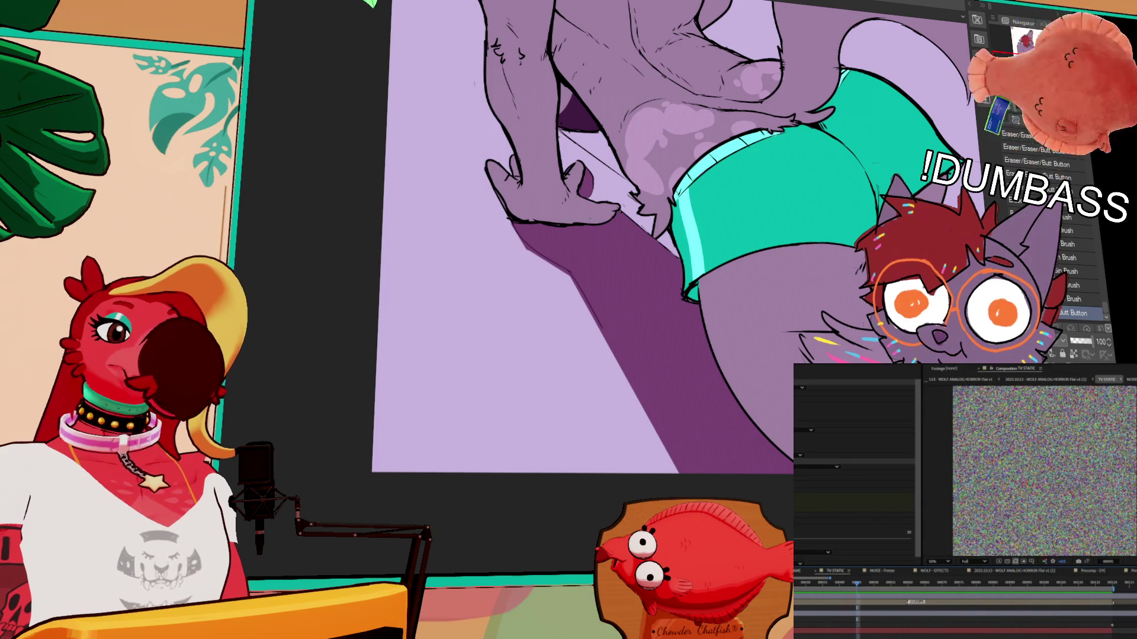
drag(762, 398, 805, 441)
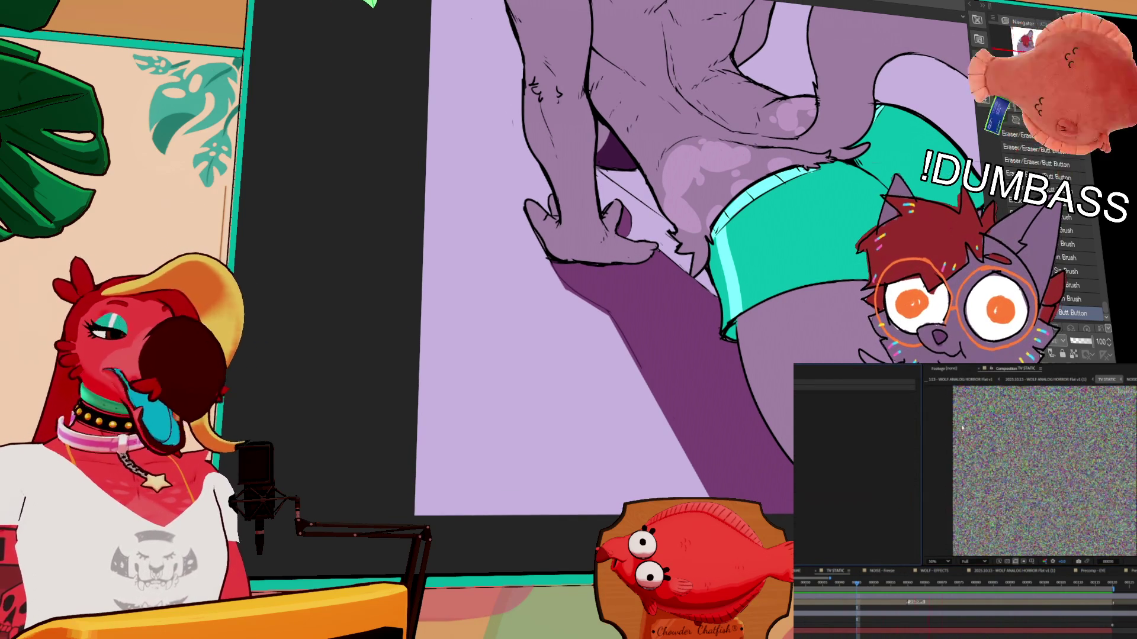
scroll(1110, 418, down, 2)
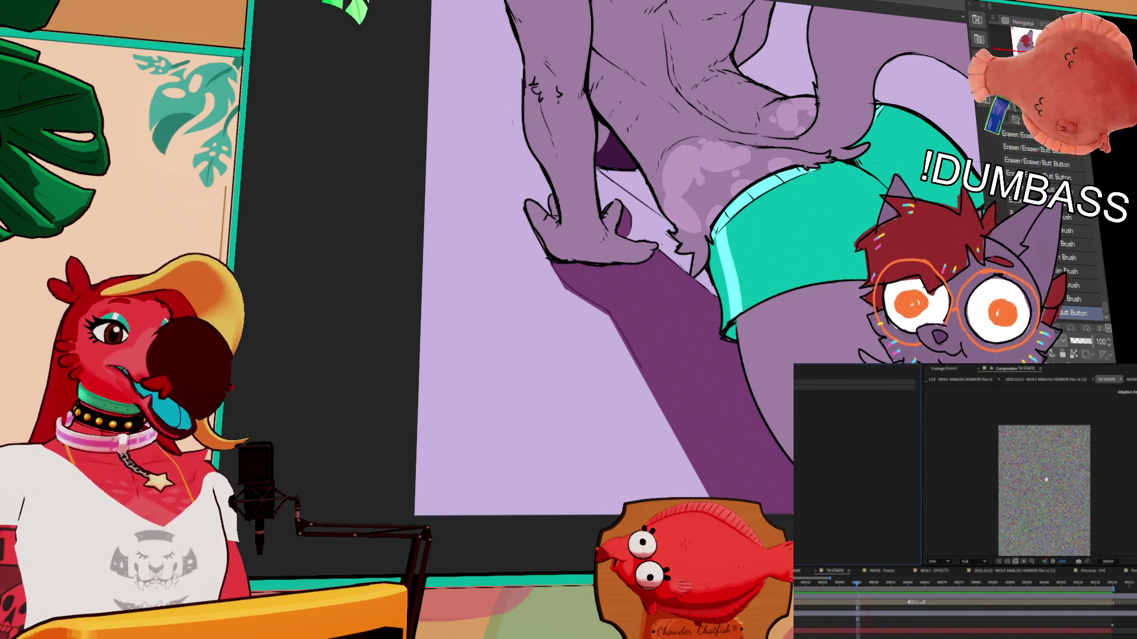
double_click(990, 634)
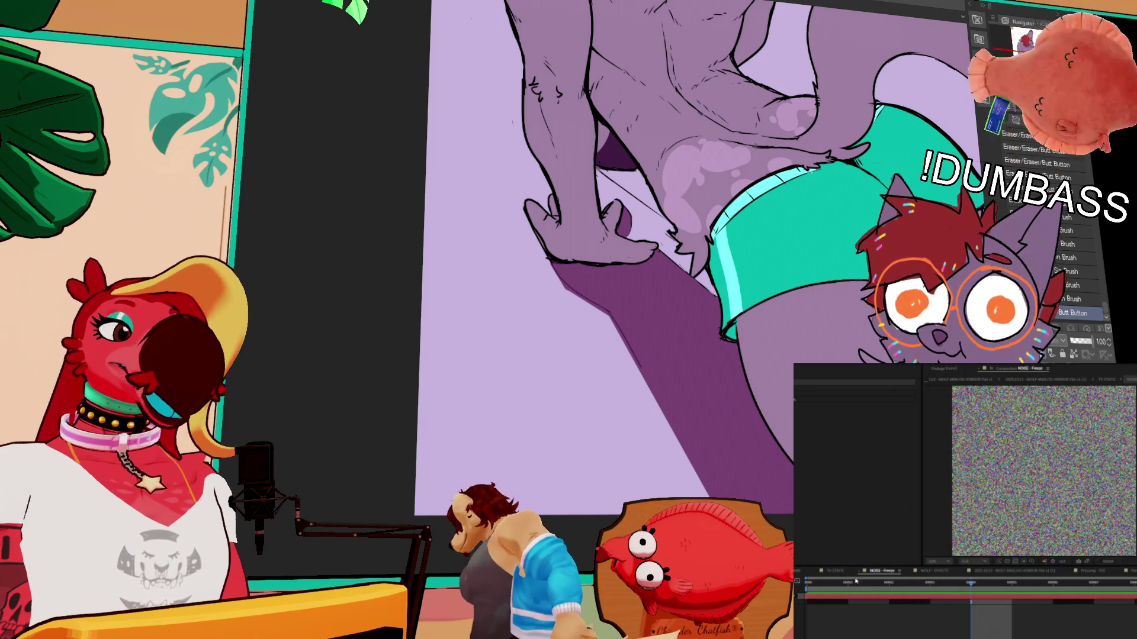
scroll(871, 582, up, 1)
scroll(1120, 594, down, 1)
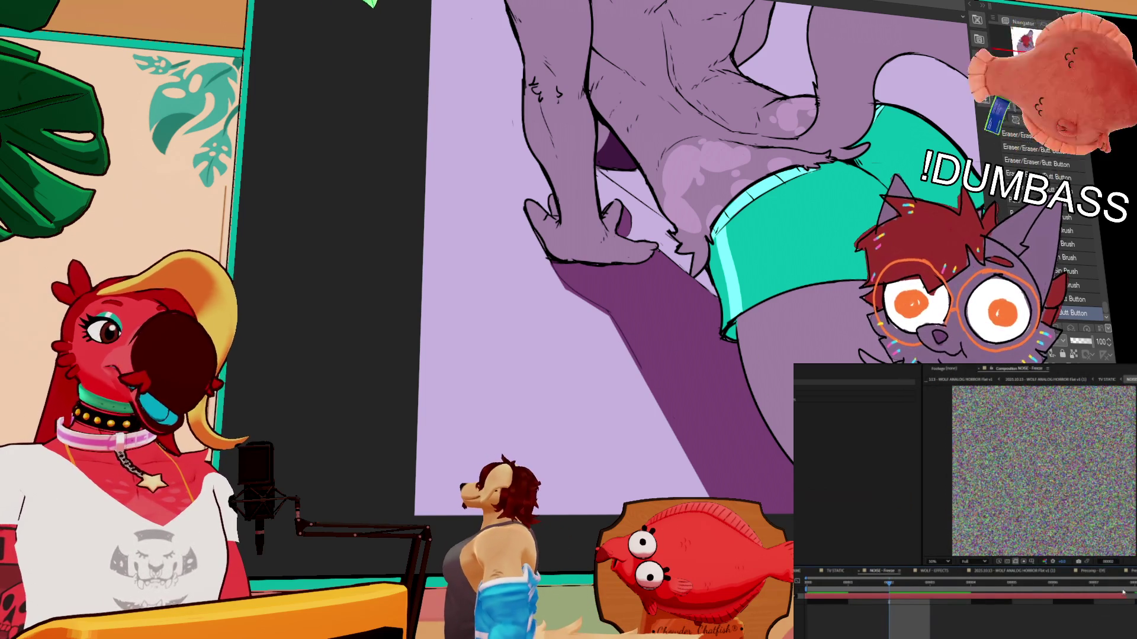
key(space)
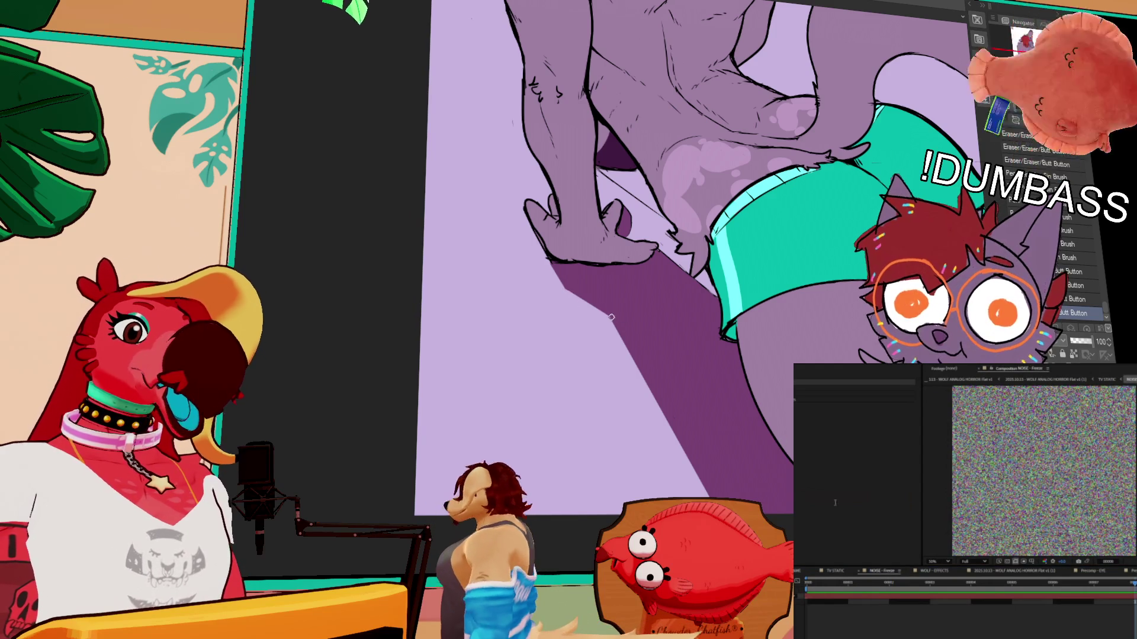
Step: Replace the last stroke with a thin dark stroke on the shadow and switch brushes
key(ctrl+z)
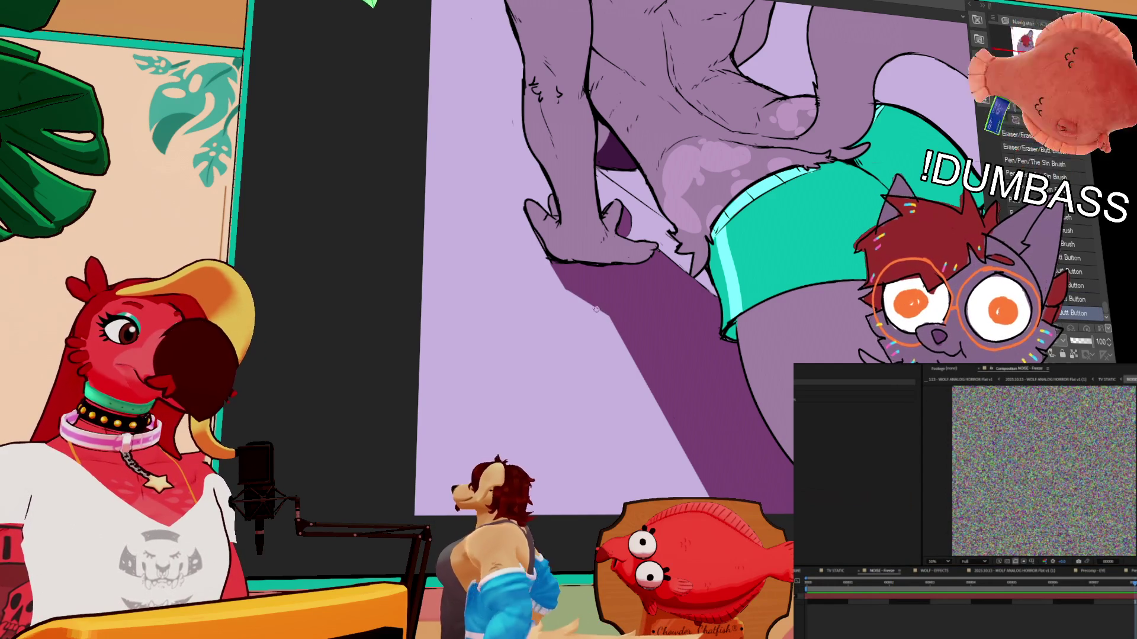
drag(604, 316, 604, 358)
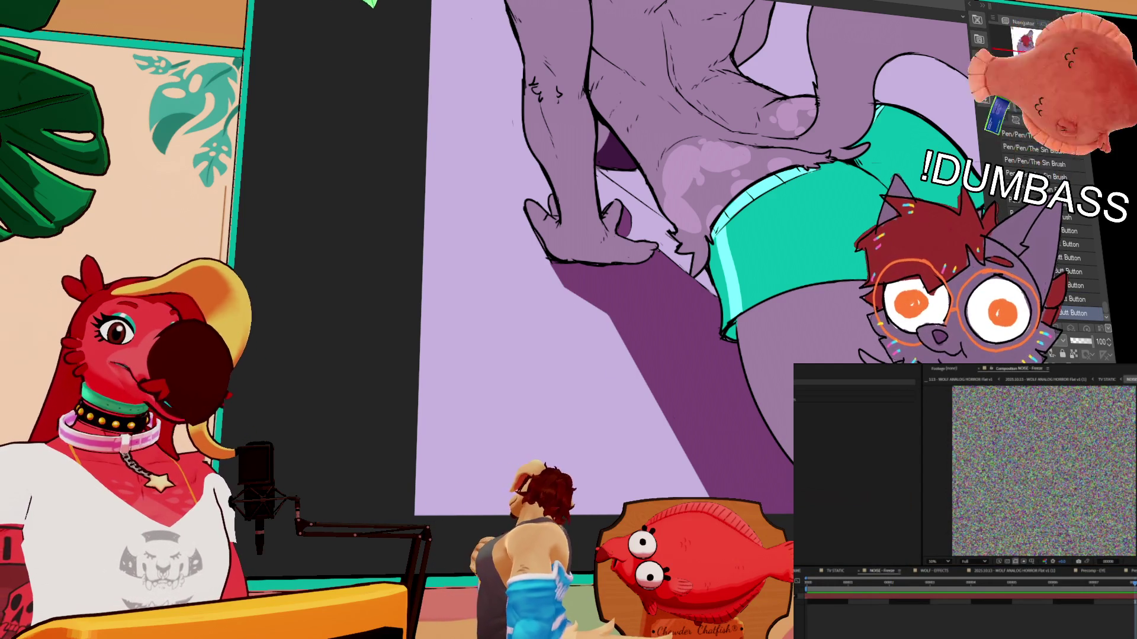
scroll(675, 249, down, 1)
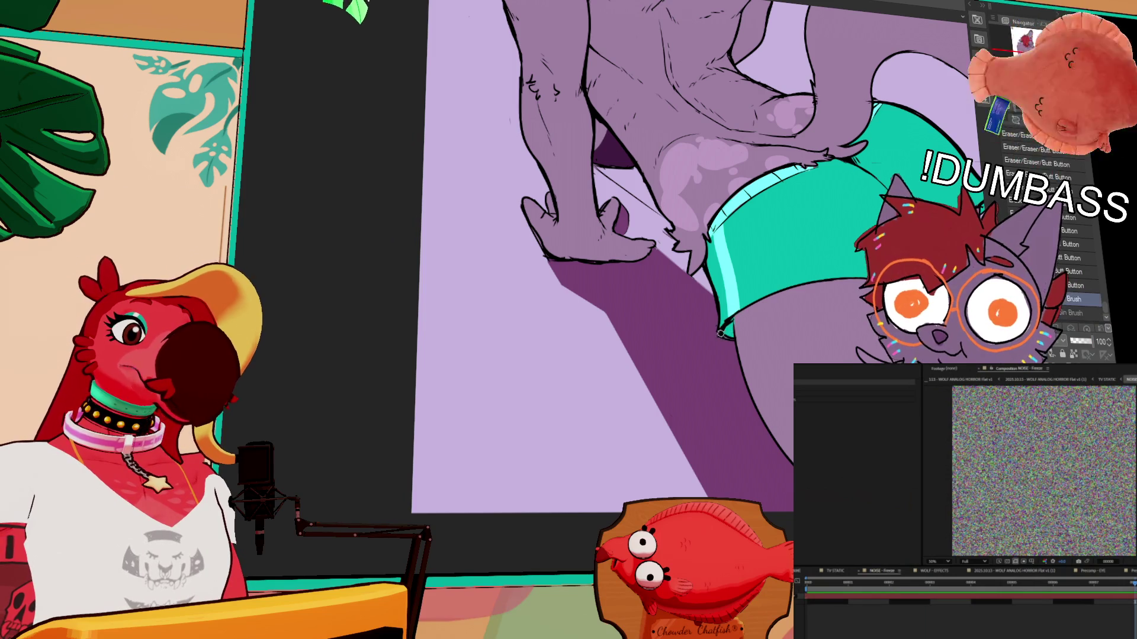
key(comma)
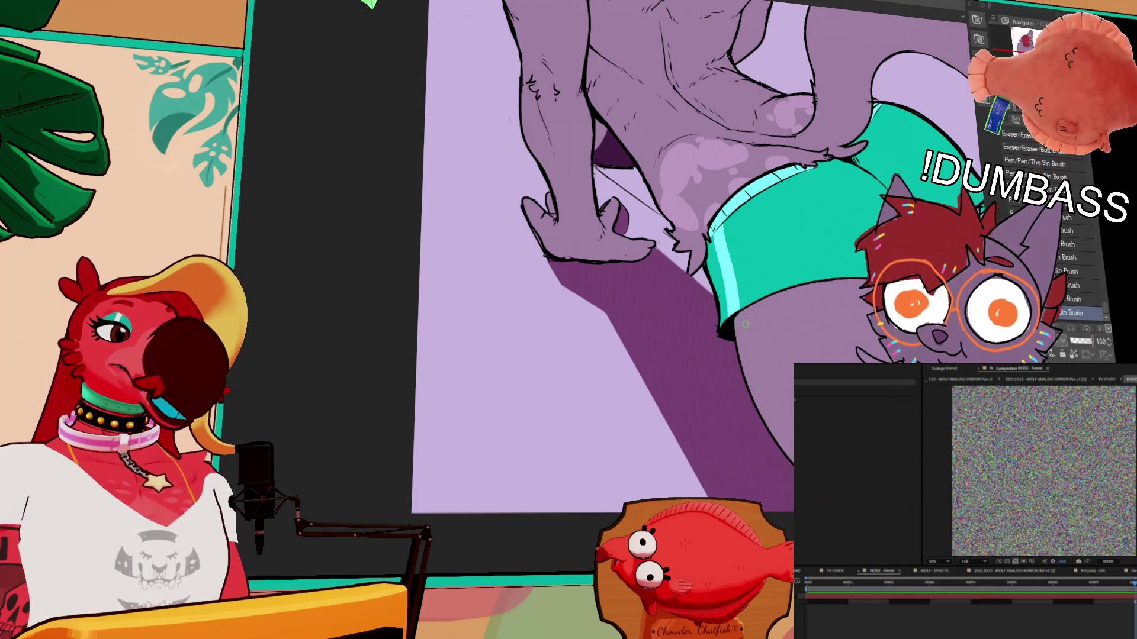
key(comma)
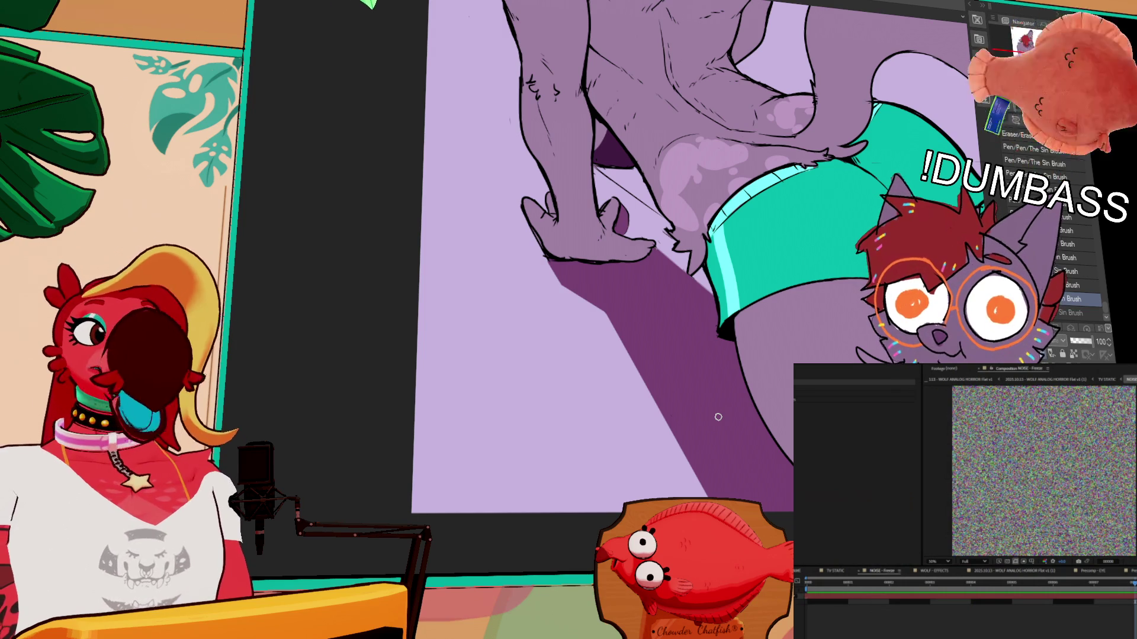
scroll(711, 286, up, 5)
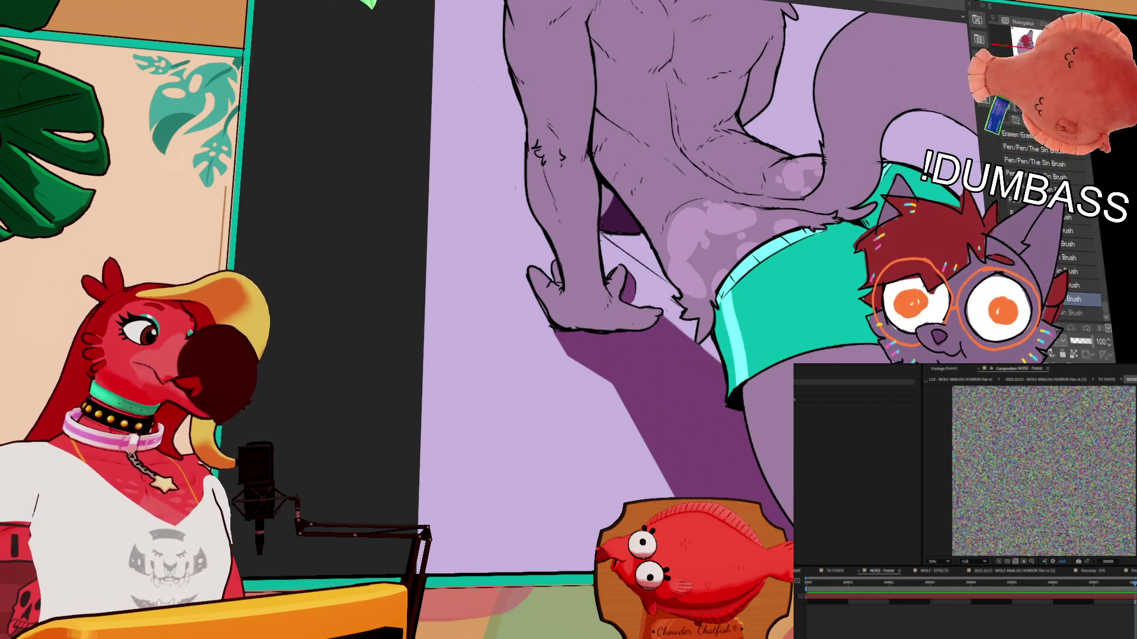
Step: Bring the wolf's head into view and paint a dark purple stroke on its left shoulder
drag(718, 413, 703, 399)
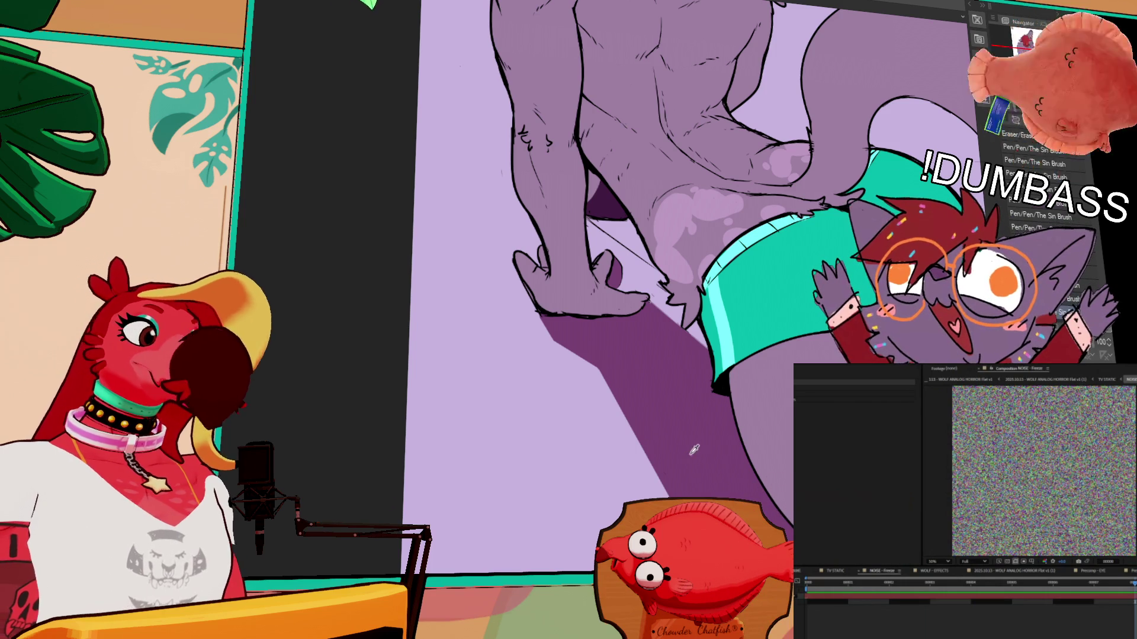
mouse_move(706, 317)
mouse_down()
mouse_move(713, 348)
mouse_move(660, 357)
mouse_up()
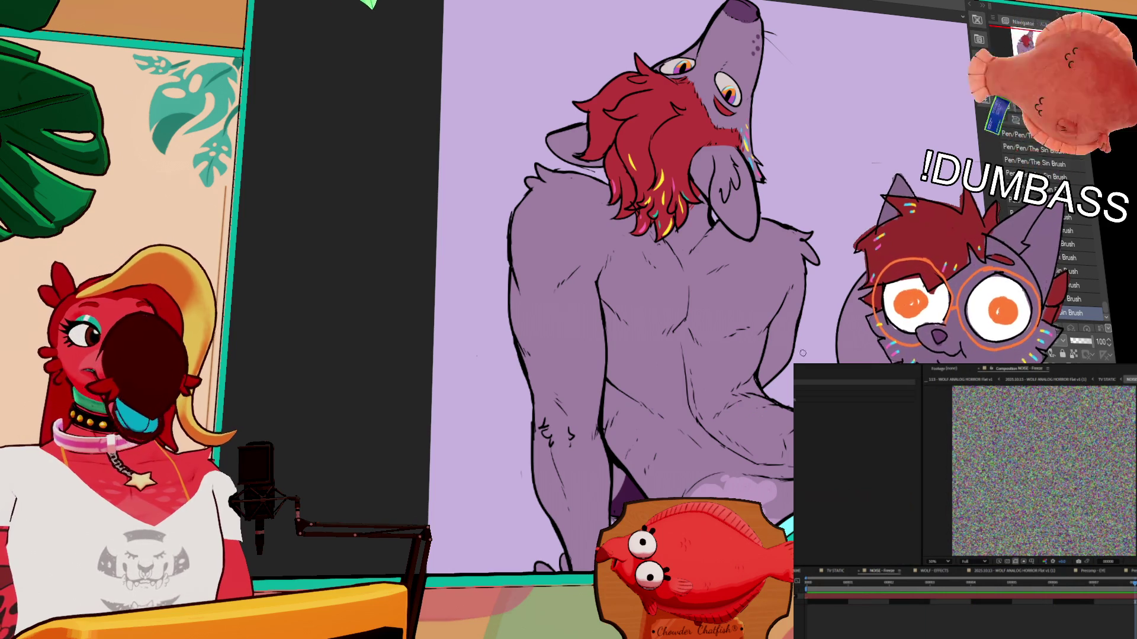
scroll(537, 209, down, 1)
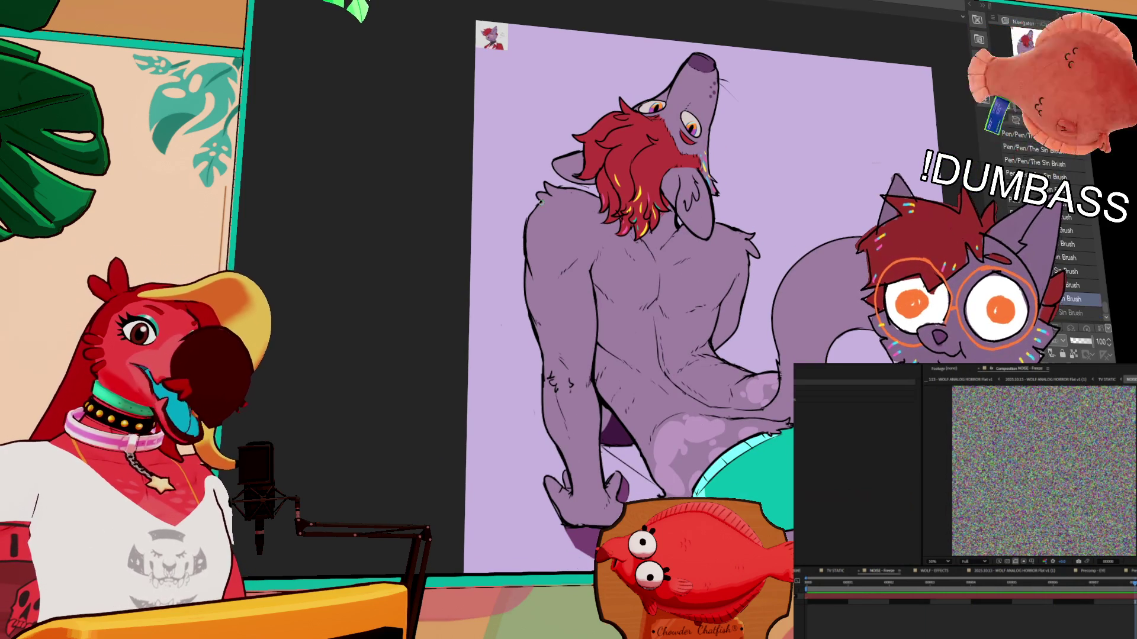
drag(533, 201, 552, 274)
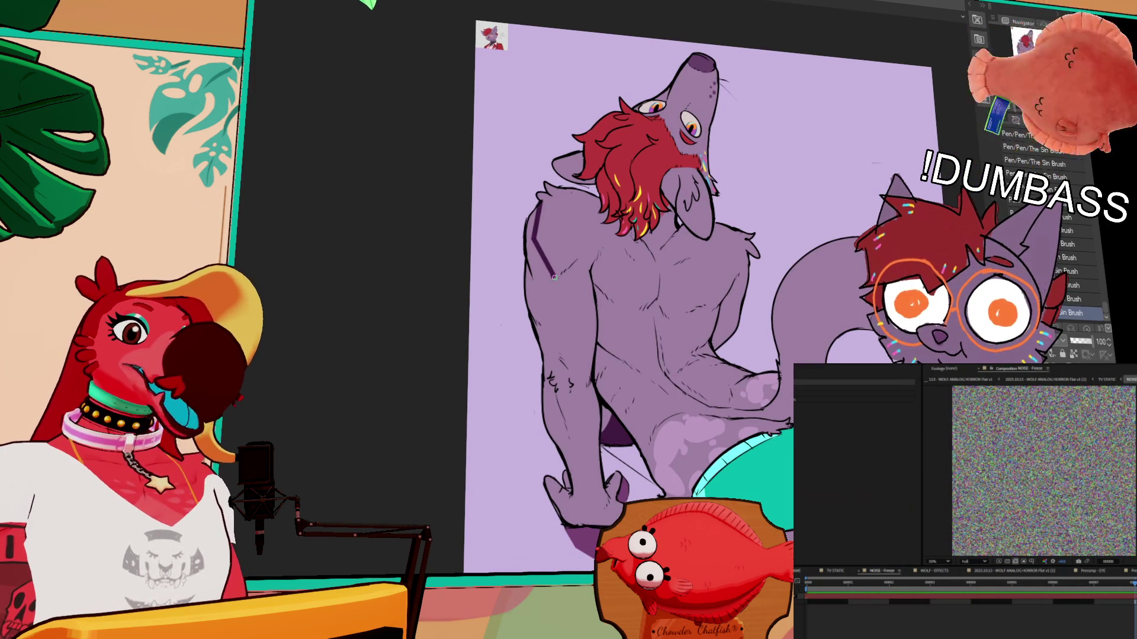